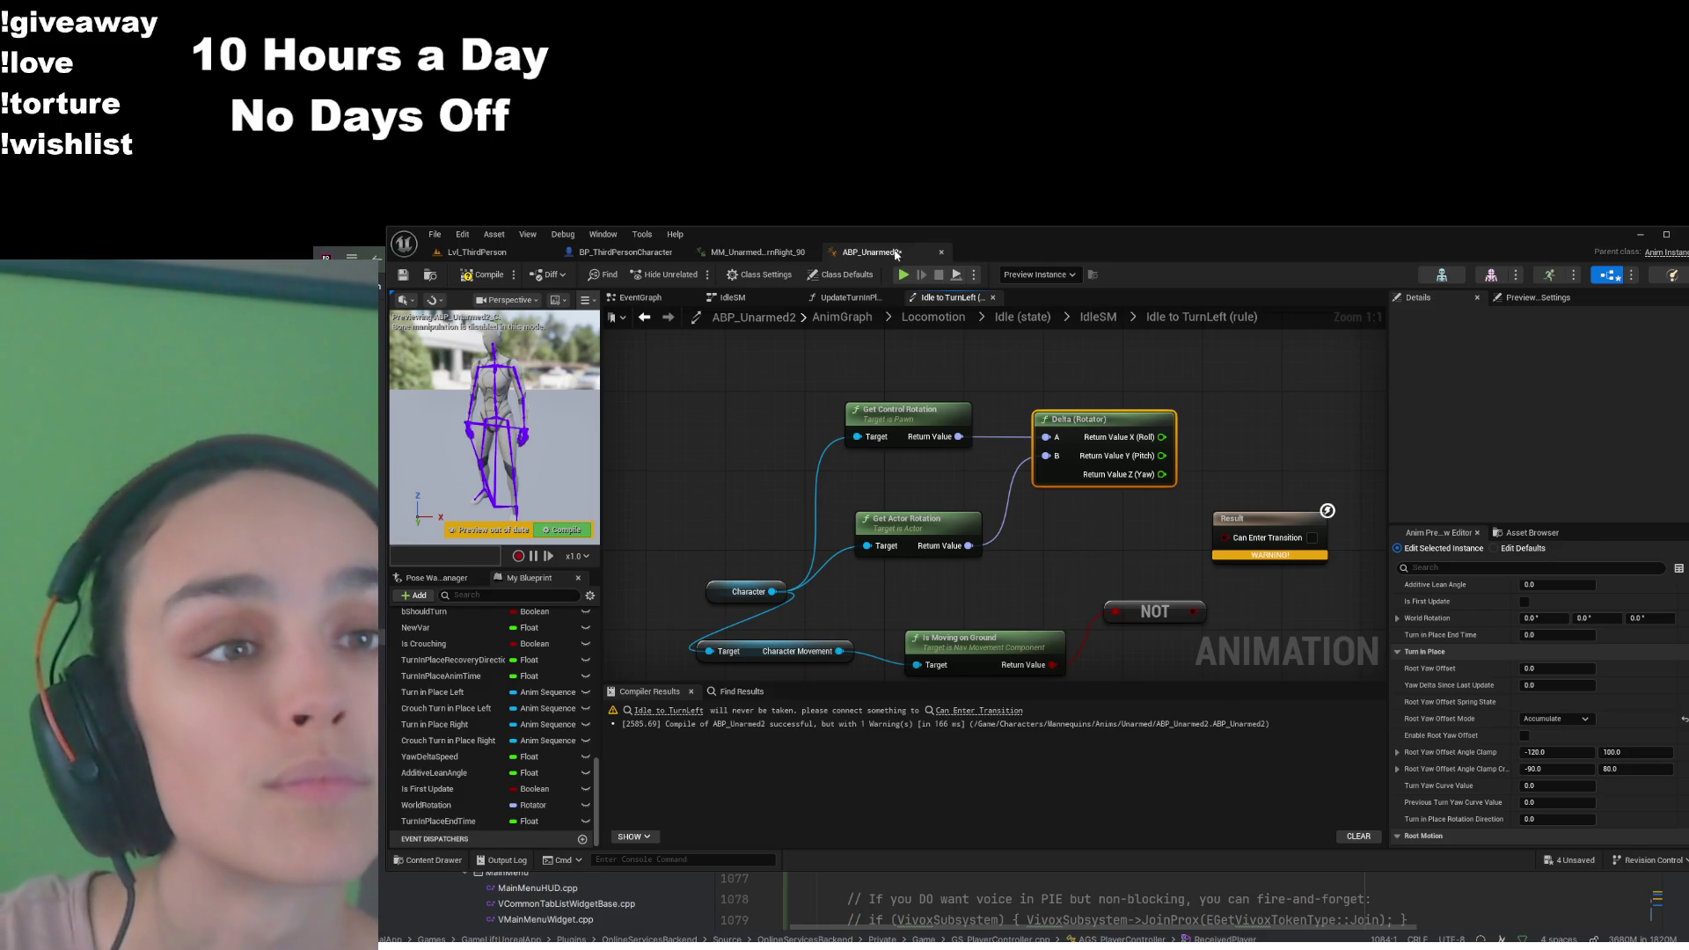
Open BP_ThirdPersonCharacter and find its Use Controller Rotation settings in the Details panel
{"action": "left_click", "coordinate": [634, 252]}
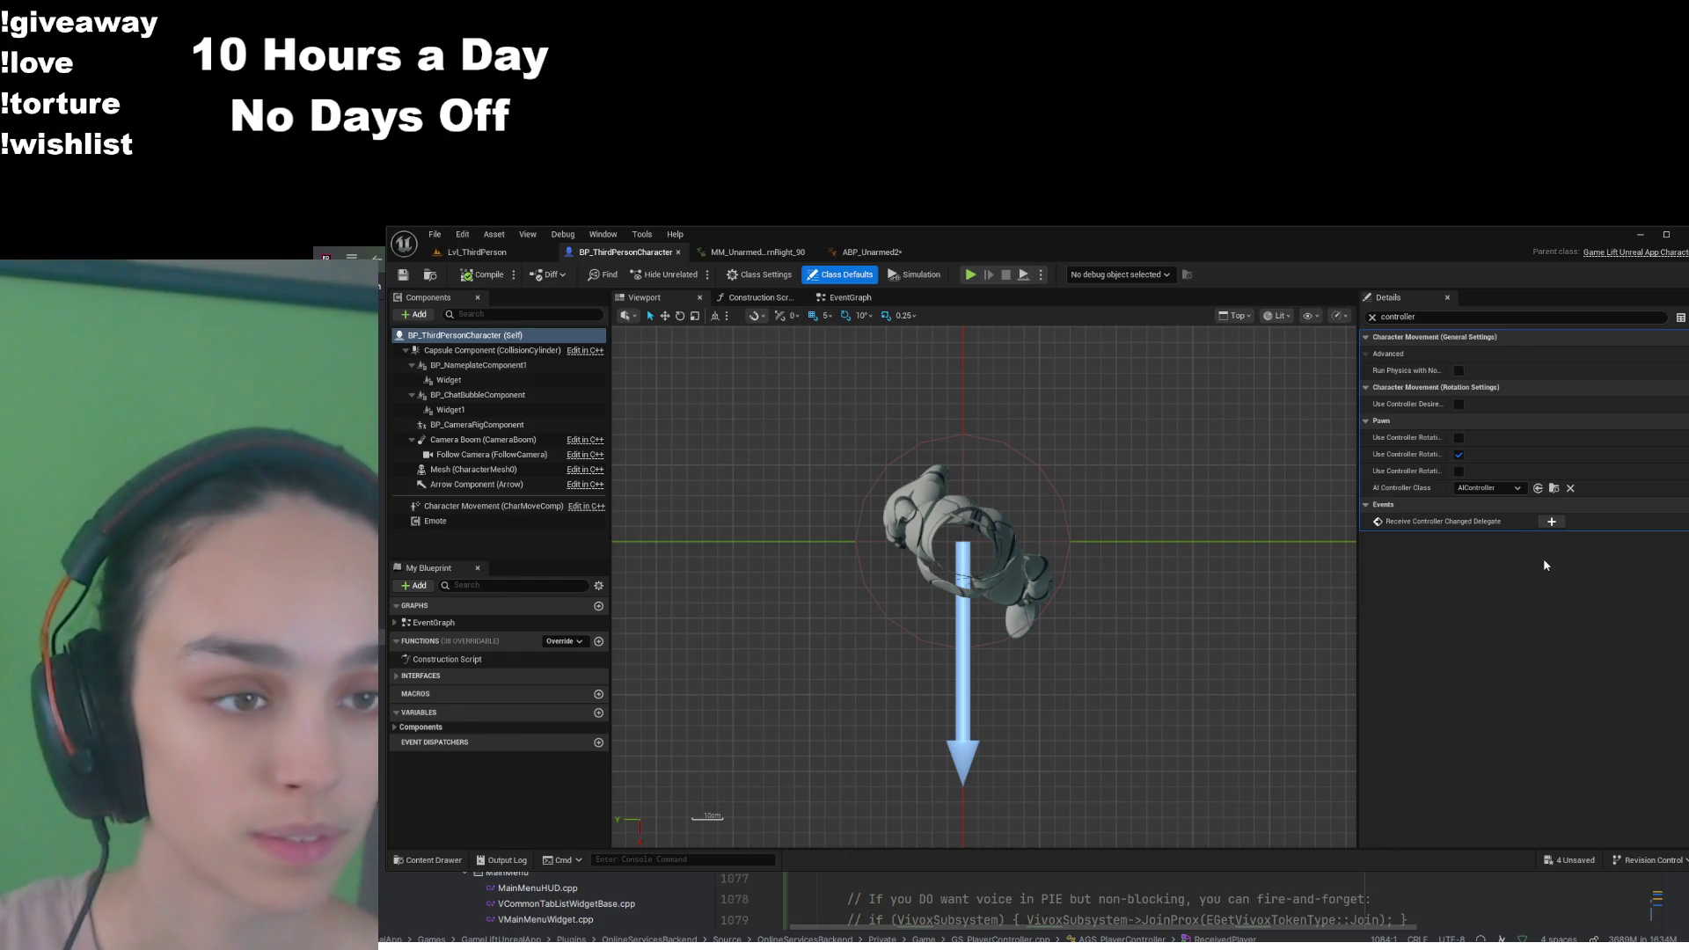
Uncheck Use Controller Rotation Yaw, compile BP_ThirdPersonCharacter, and return to Lvl_ThirdPerson
{"action": "left_click", "coordinate": [1458, 454]}
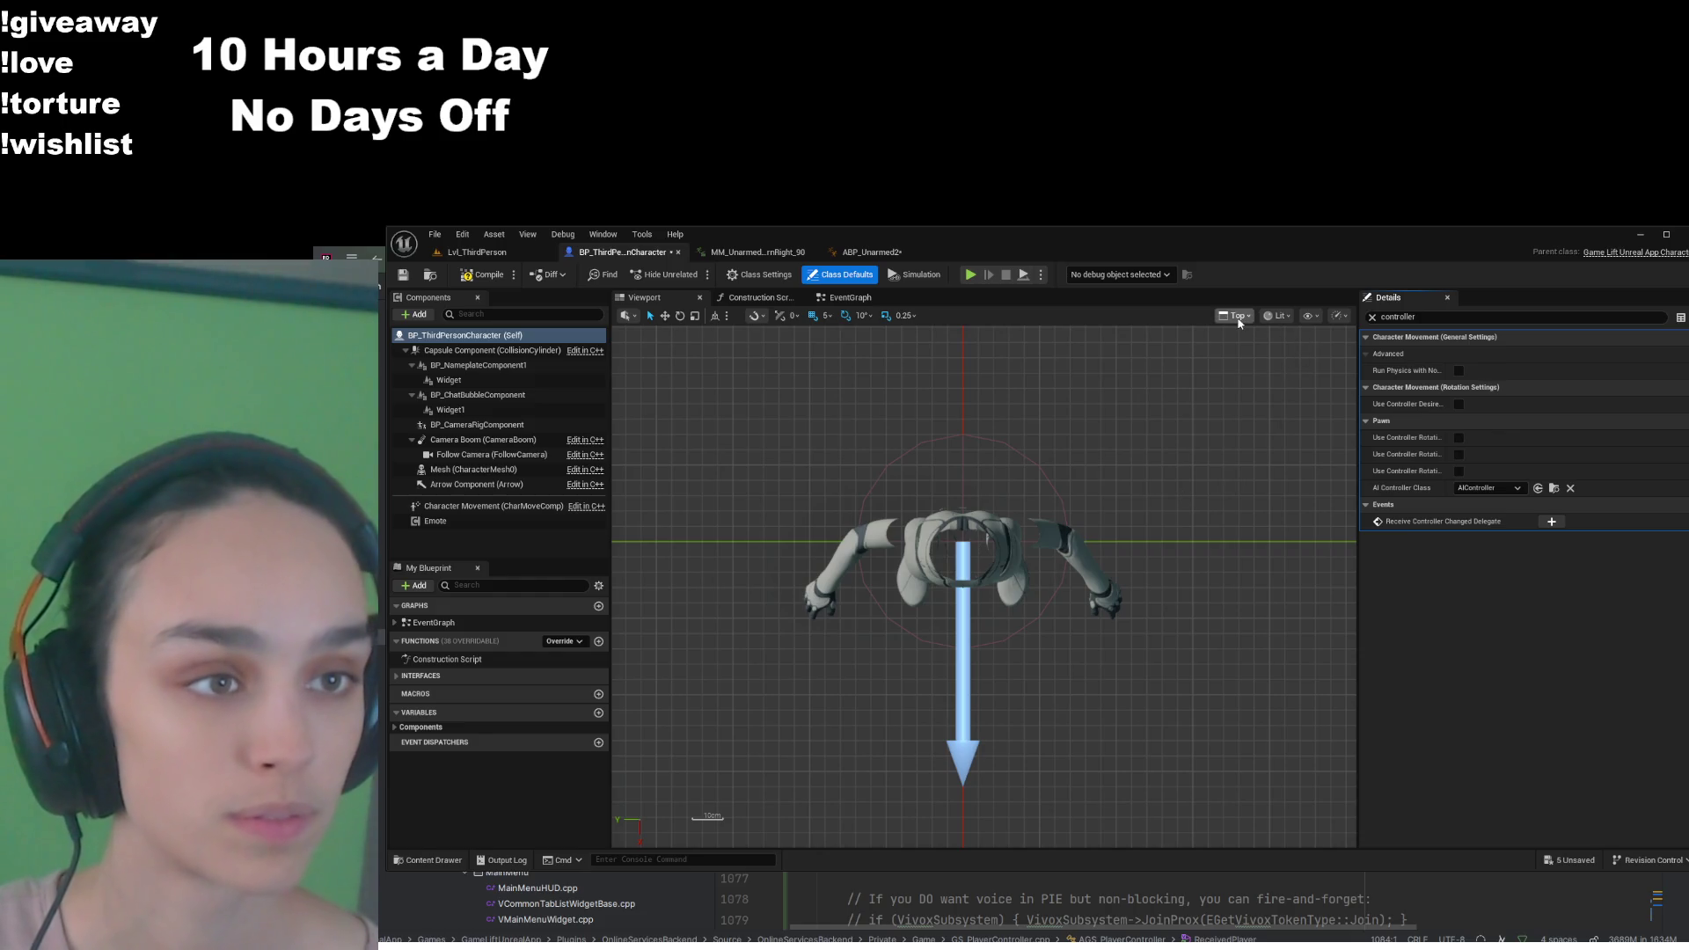
{"action": "left_click", "coordinate": [1459, 454]}
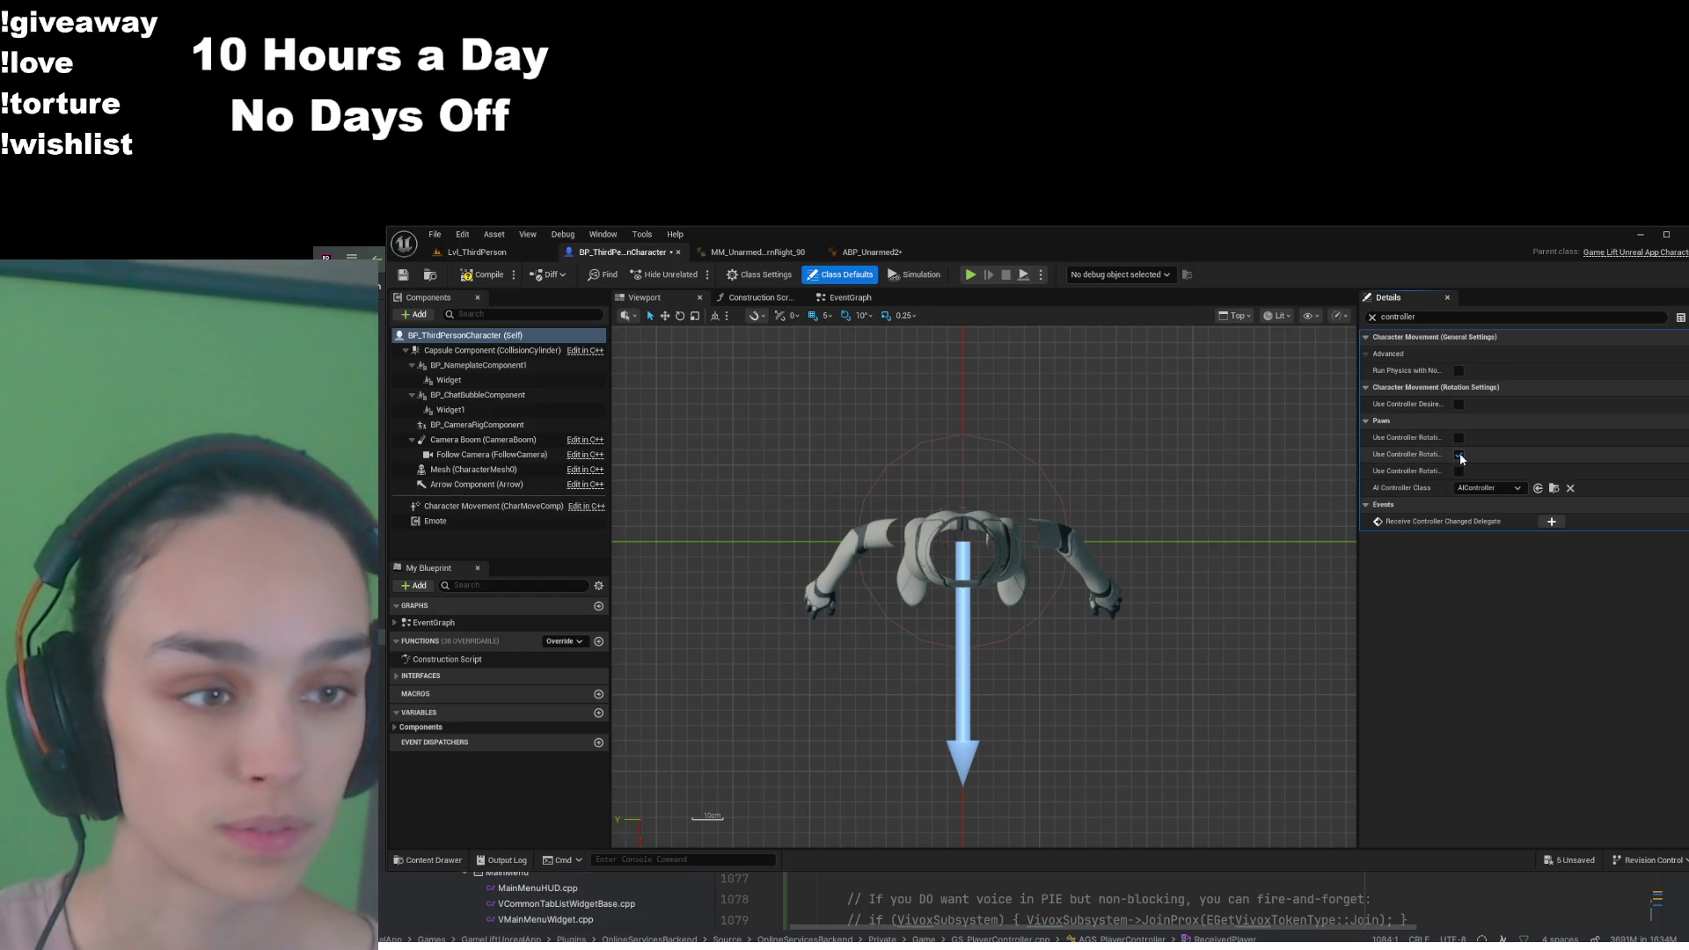
{"action": "left_click", "coordinate": [1459, 454]}
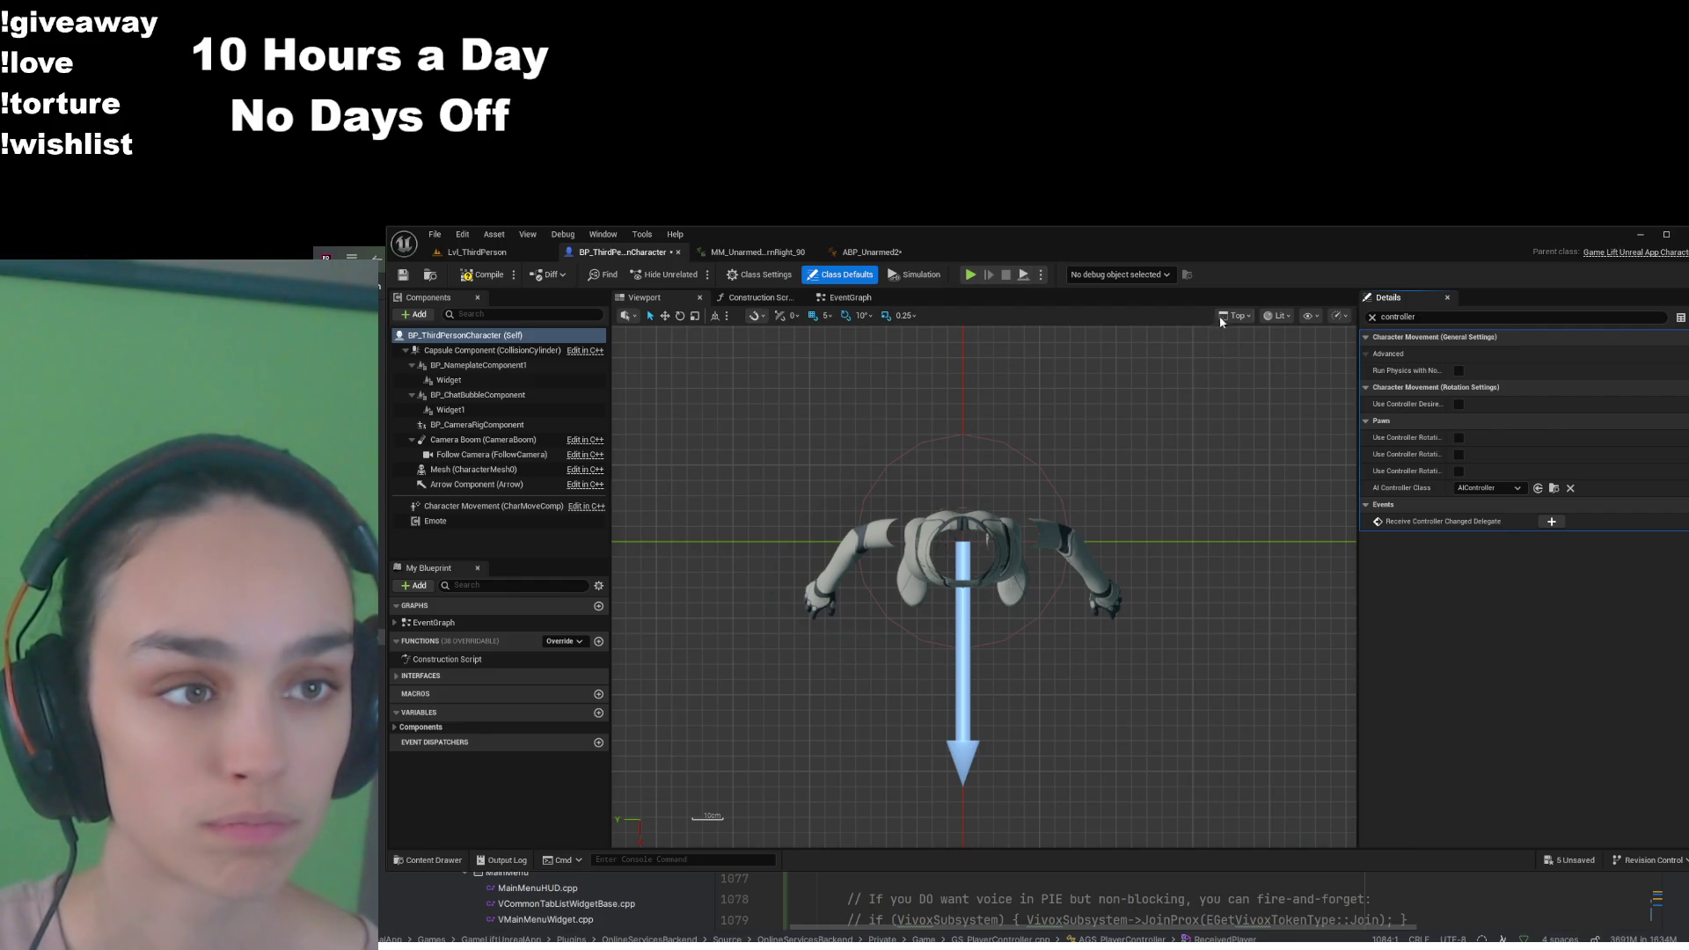
{"action": "key", "text": "alt+g"}
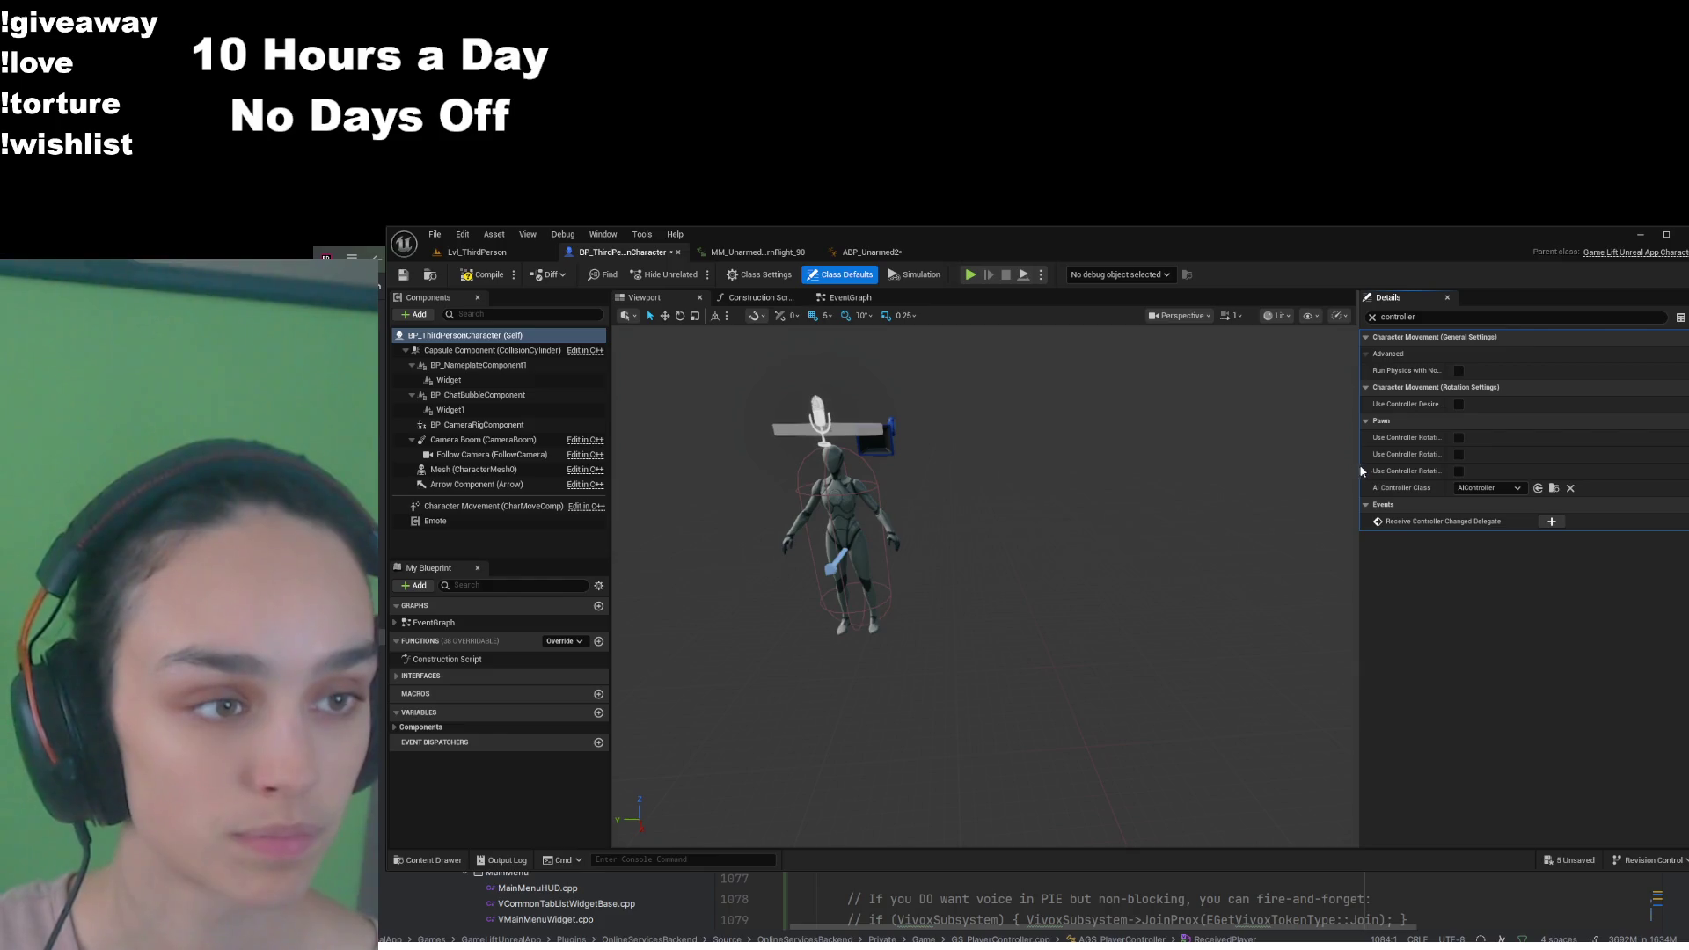
{"action": "left_click_drag", "start_coordinate": [1361, 471], "coordinate": [1199, 471]}
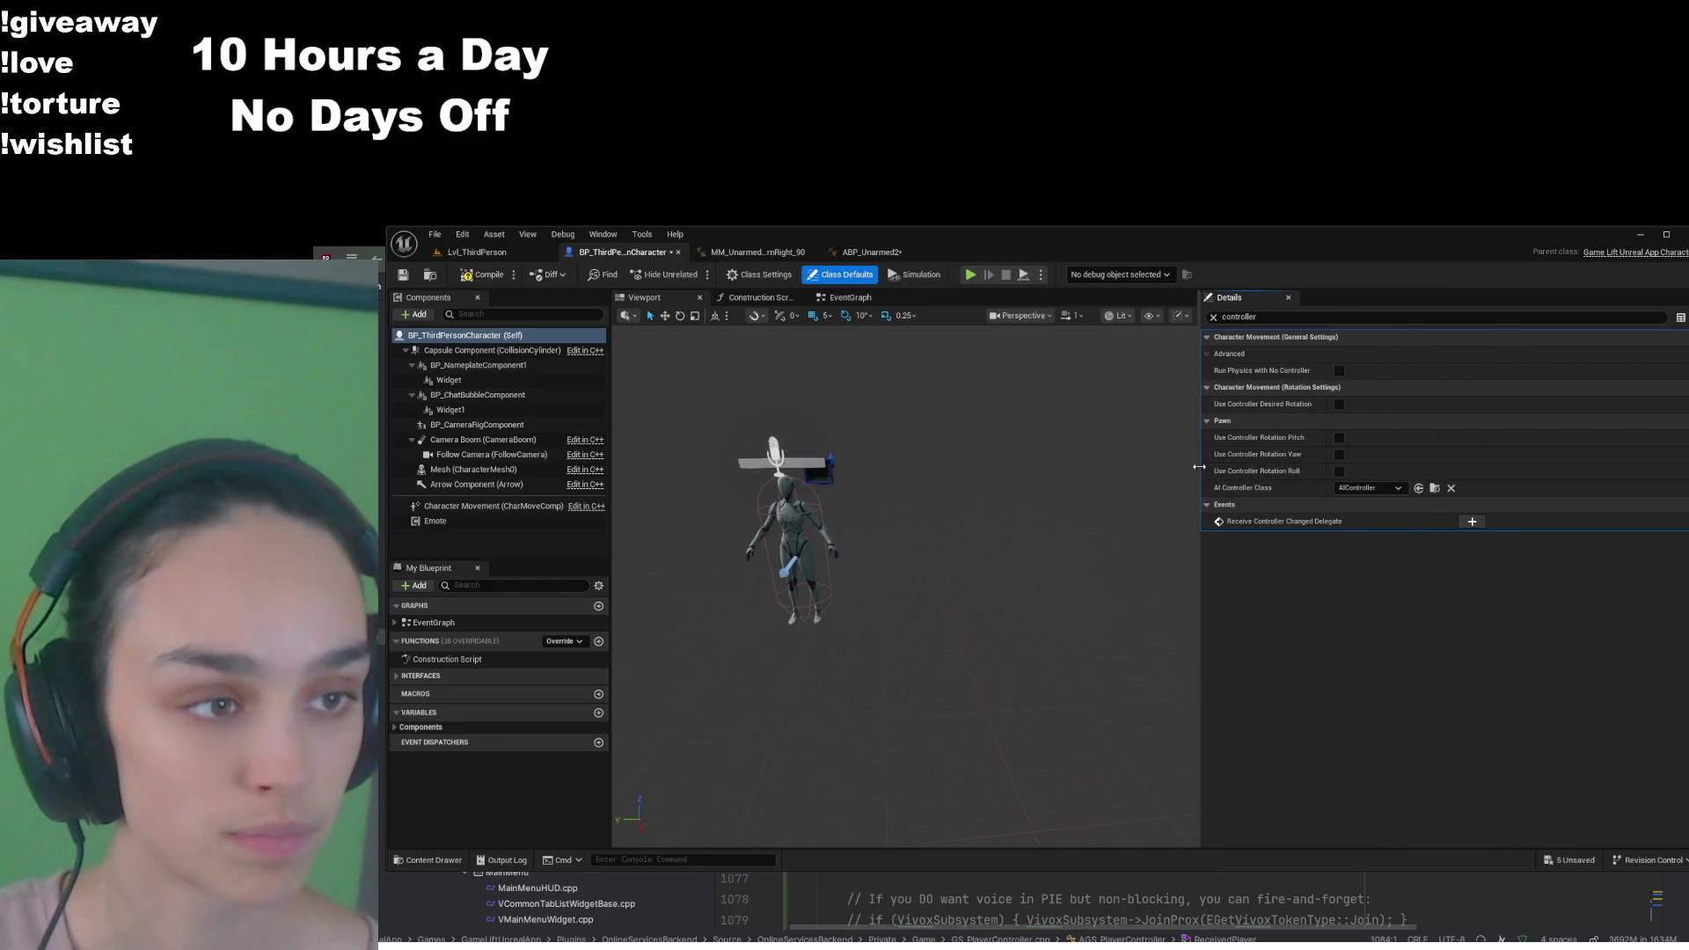
{"action": "left_click", "coordinate": [1339, 455]}
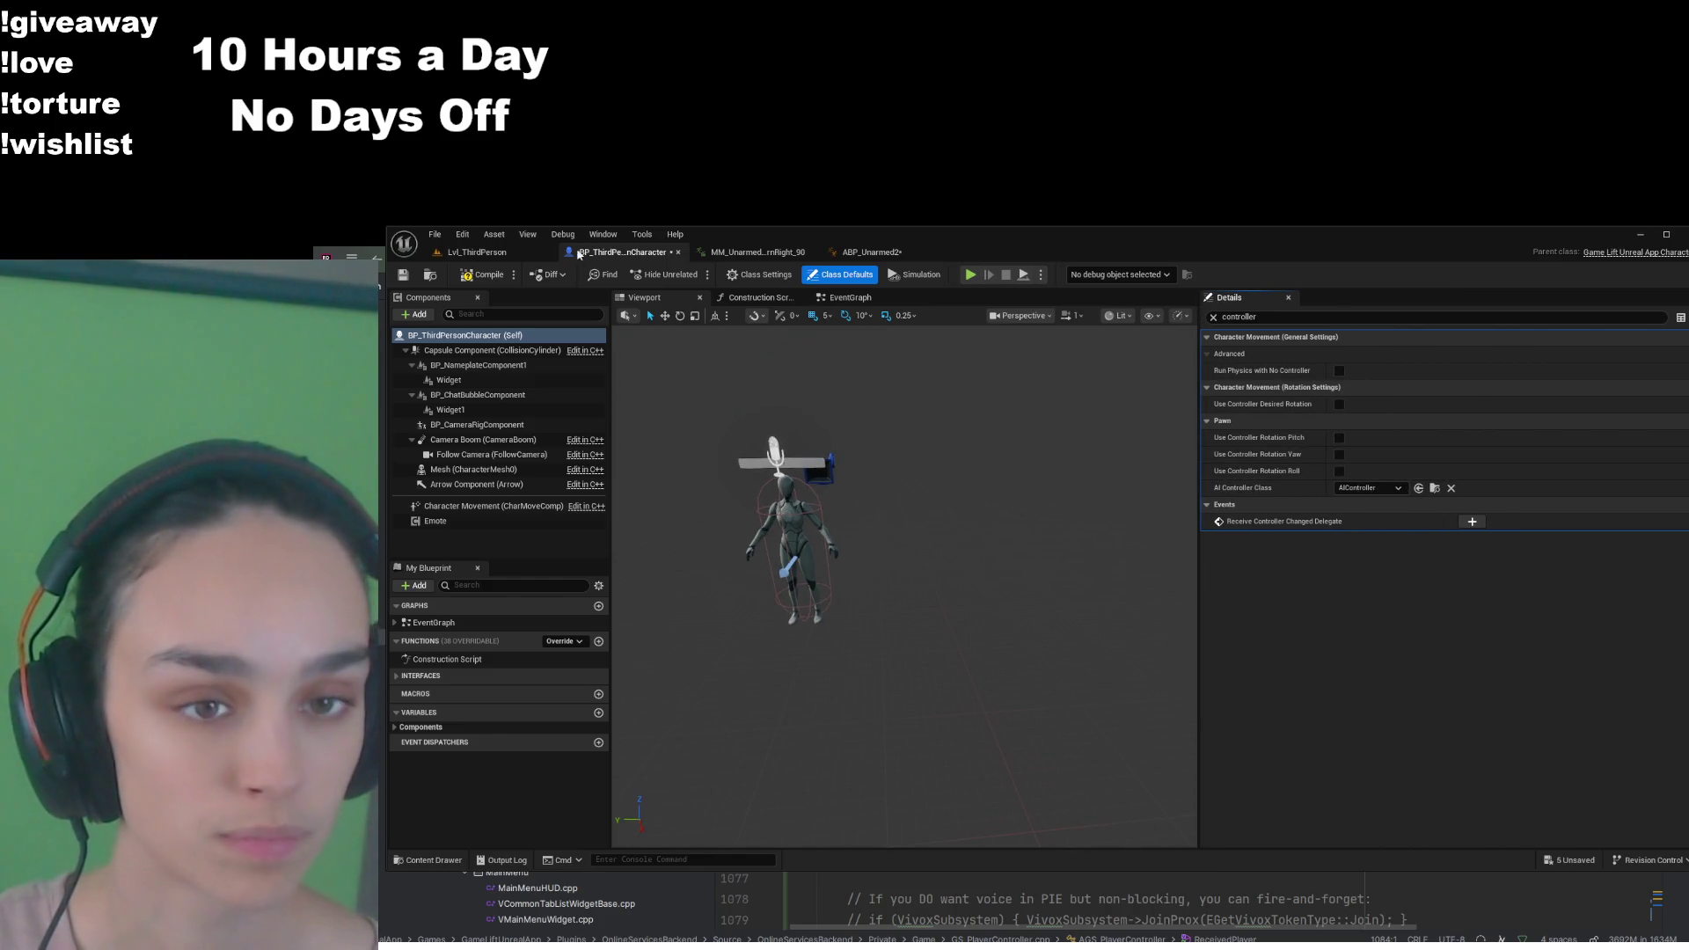
{"action": "left_click", "coordinate": [403, 275]}
{"action": "left_click", "coordinate": [461, 252]}
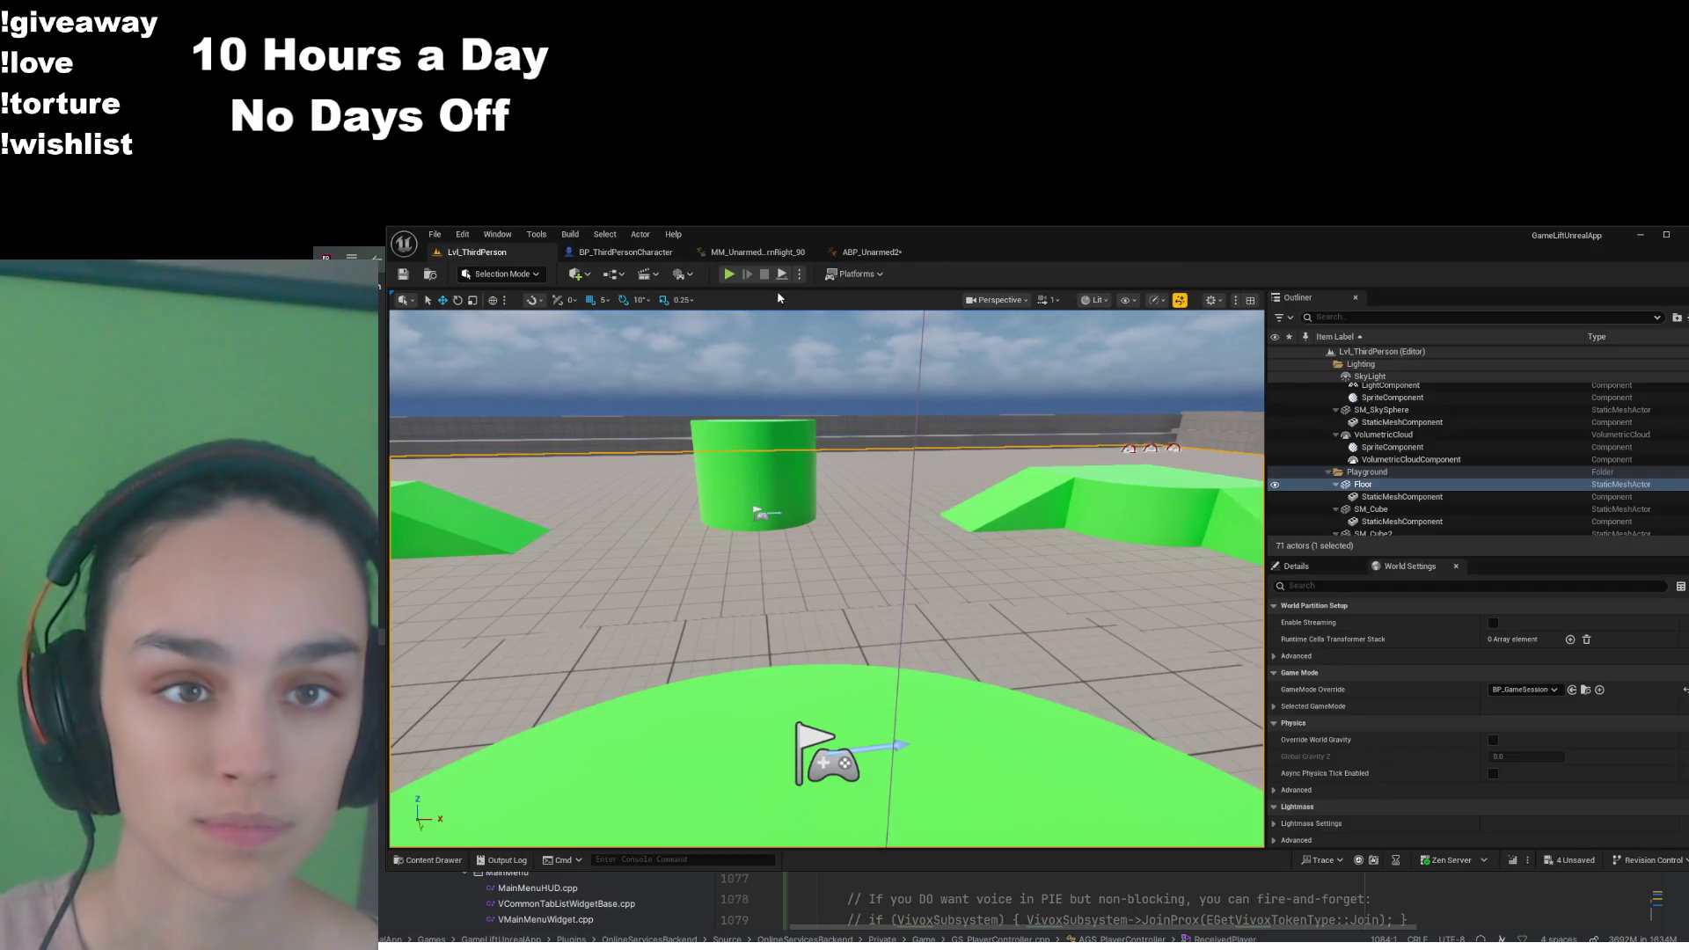
Start a play session and check the ABP_Unarmed2 turn-left rule graph
{"action": "key", "text": "alt+p"}
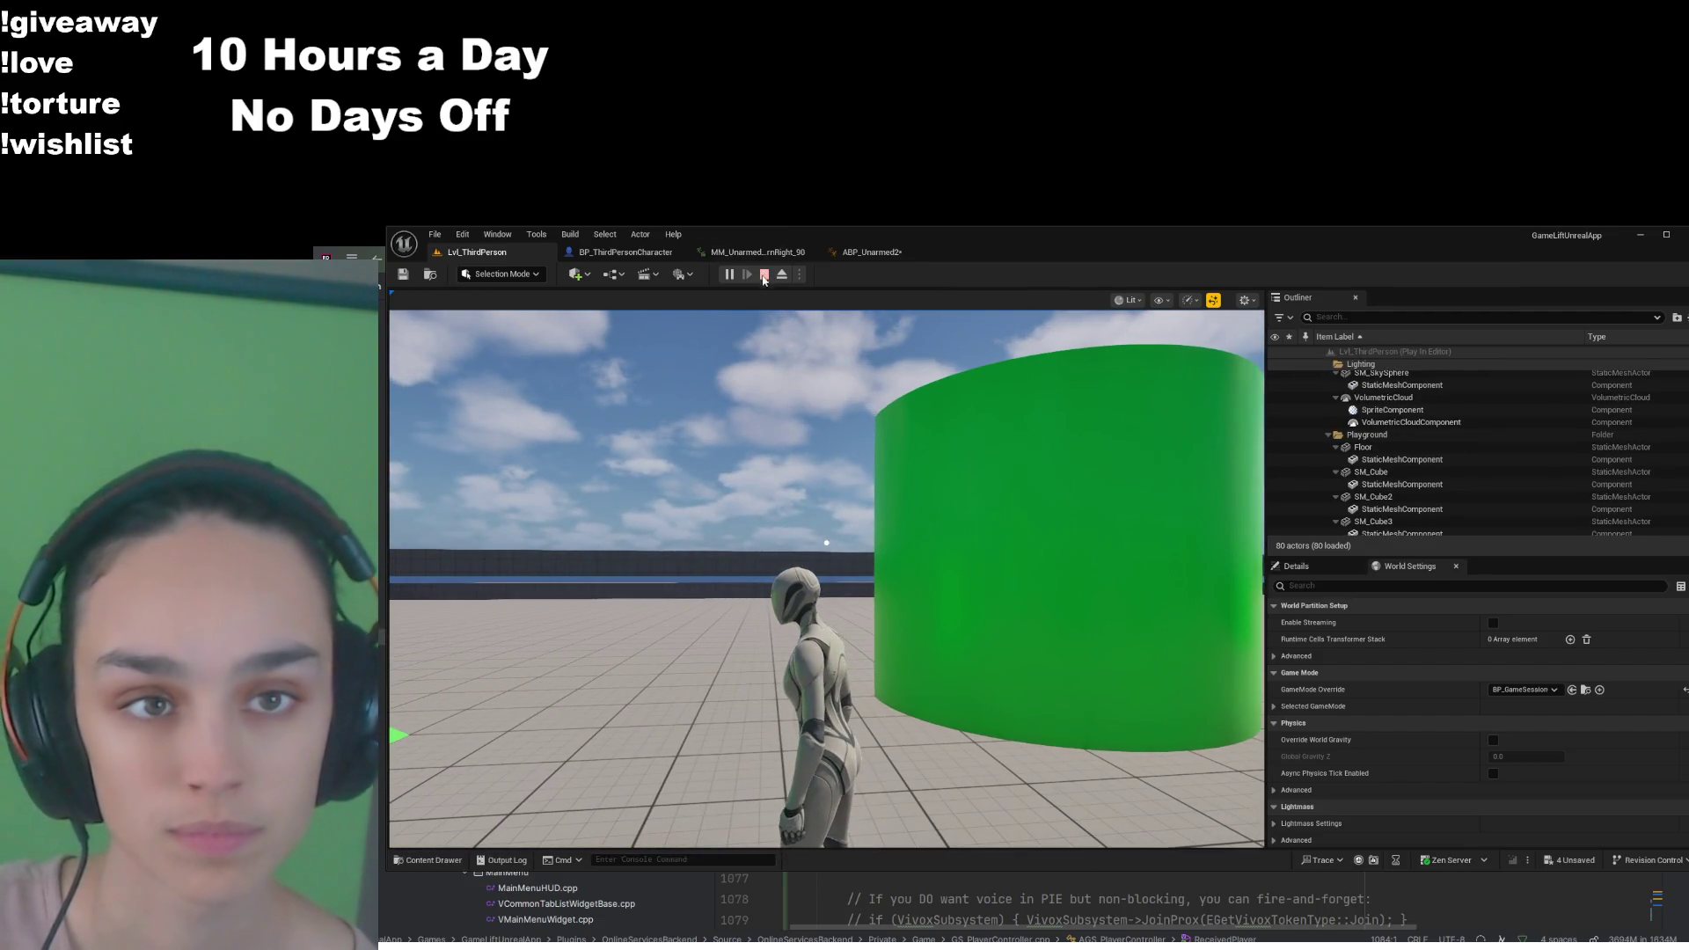
{"action": "left_click", "coordinate": [870, 252]}
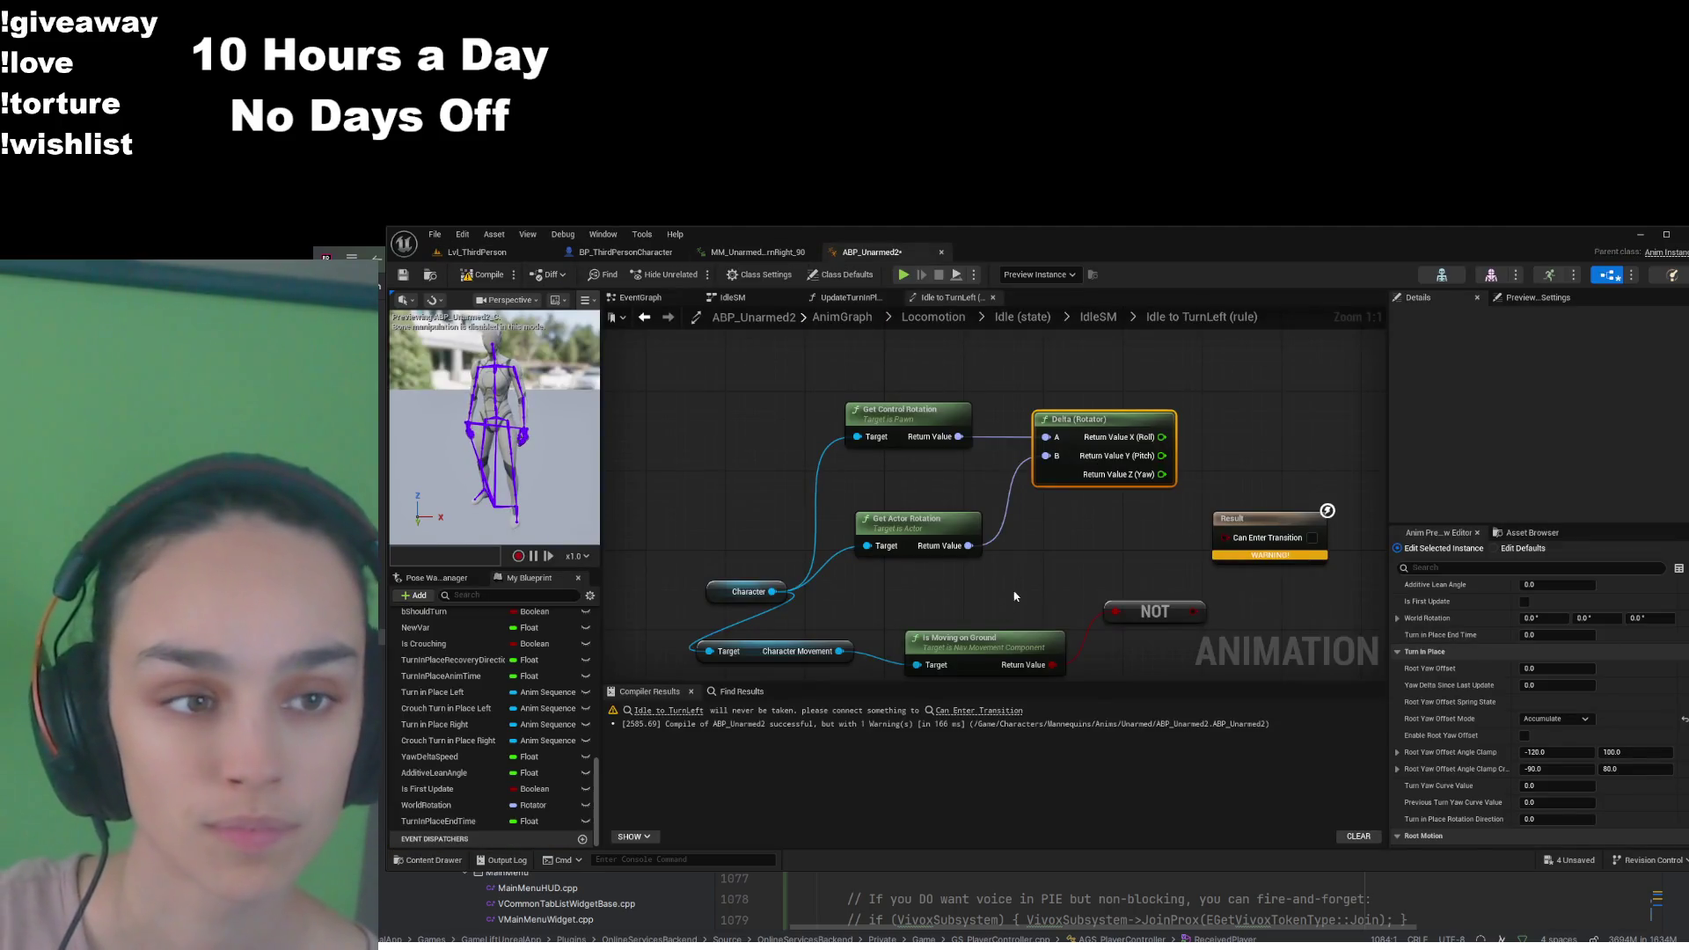
{"action": "left_click_drag", "start_coordinate": [776, 498], "coordinate": [795, 464]}
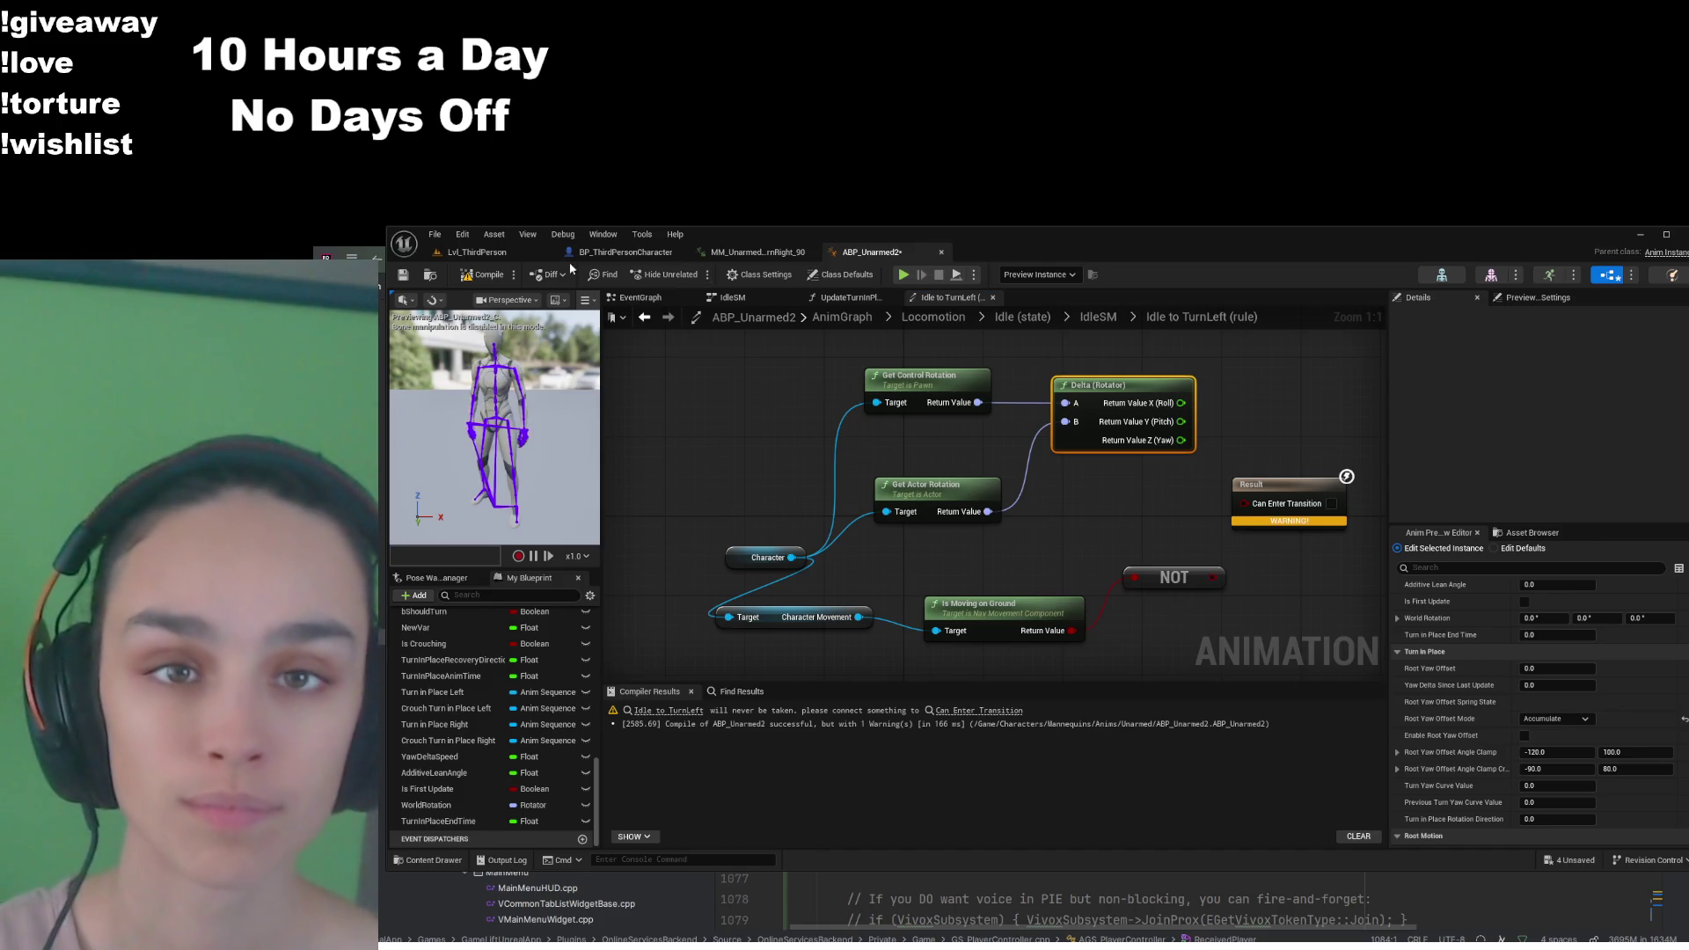
Play Lvl_ThirdPerson and run the character toward the ramp to test turning
{"action": "left_click", "coordinate": [476, 252]}
{"action": "left_click", "coordinate": [728, 274]}
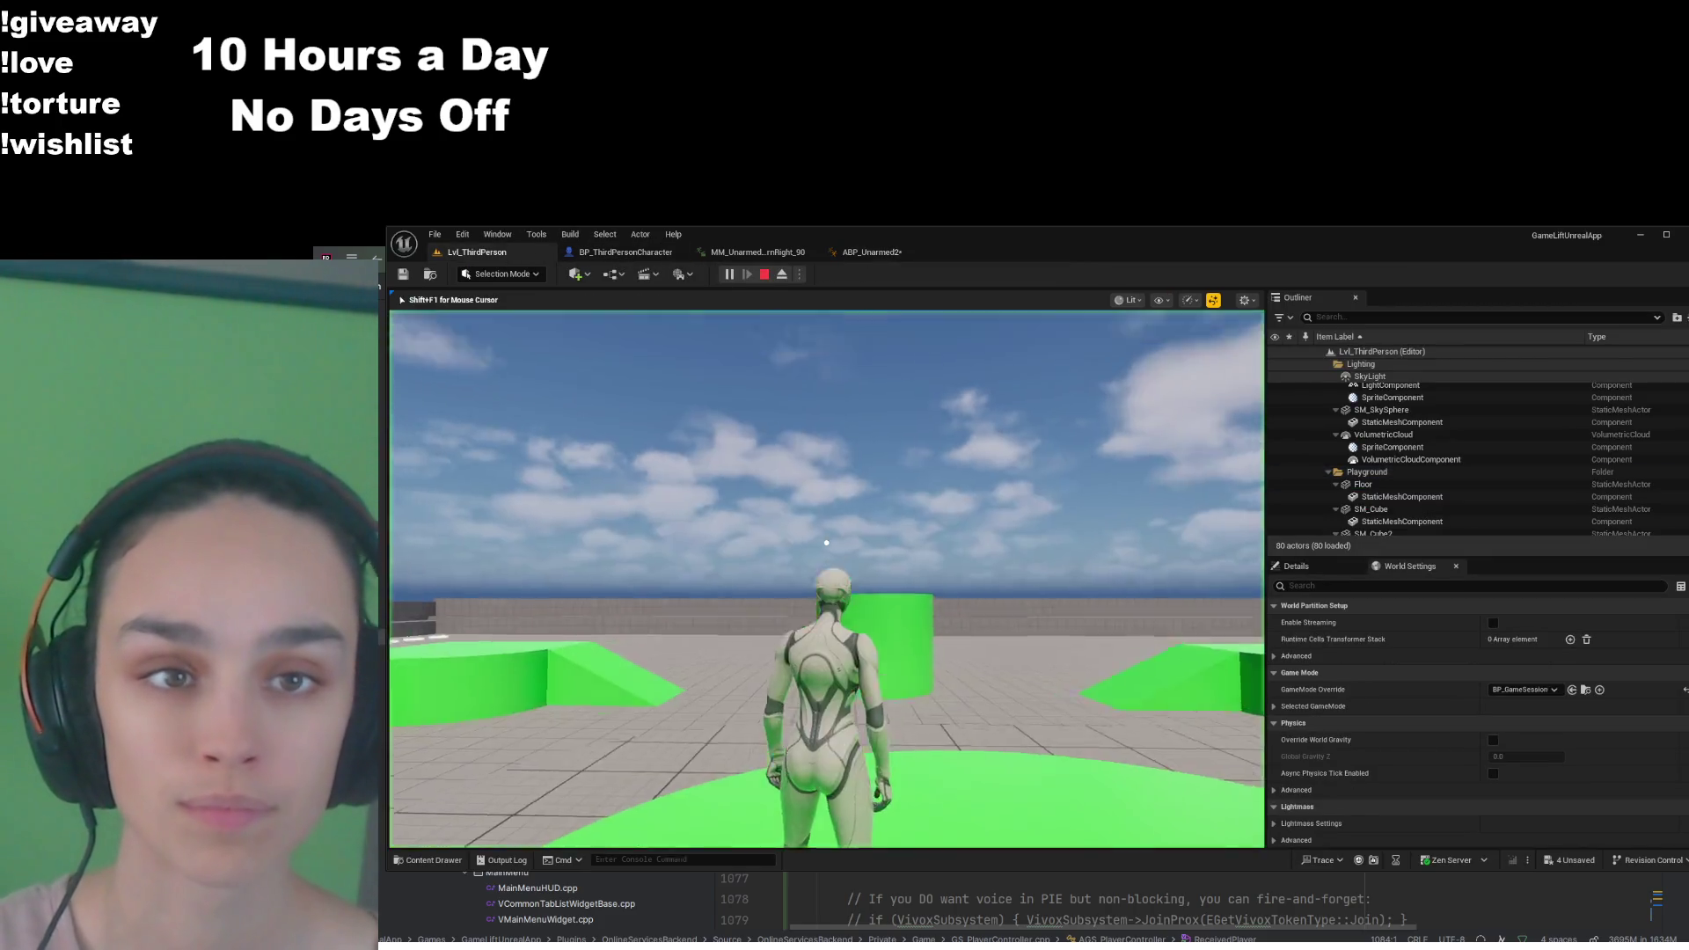
{"action": "key", "text": "w"}
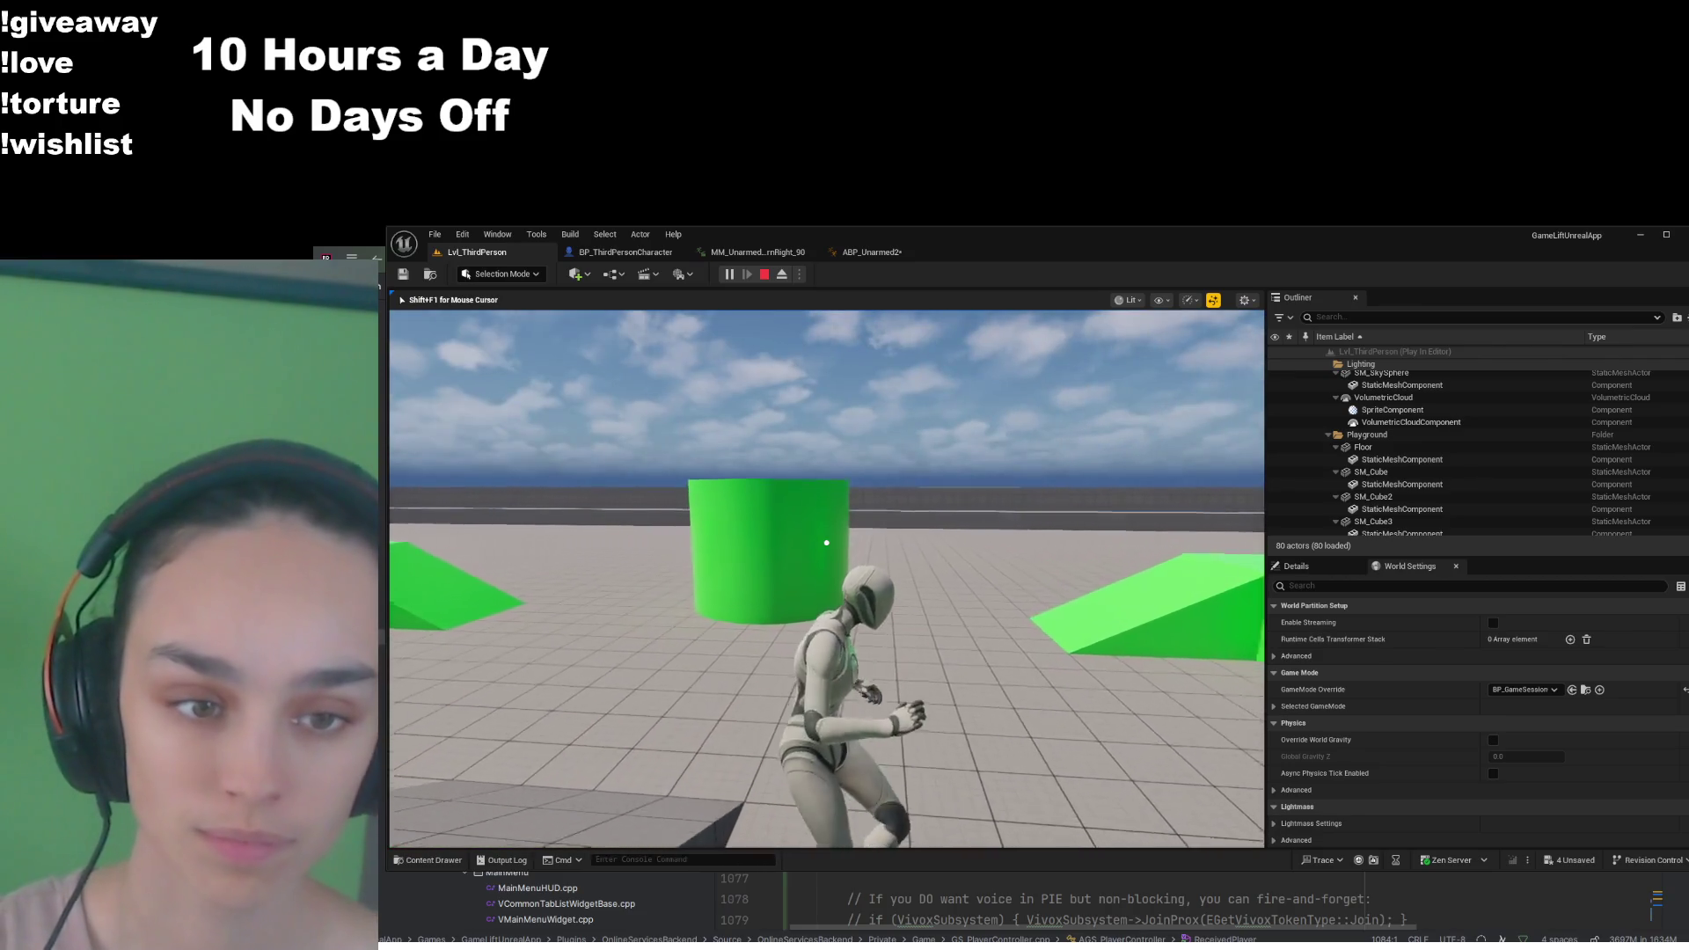
{"action": "key", "text": "w"}
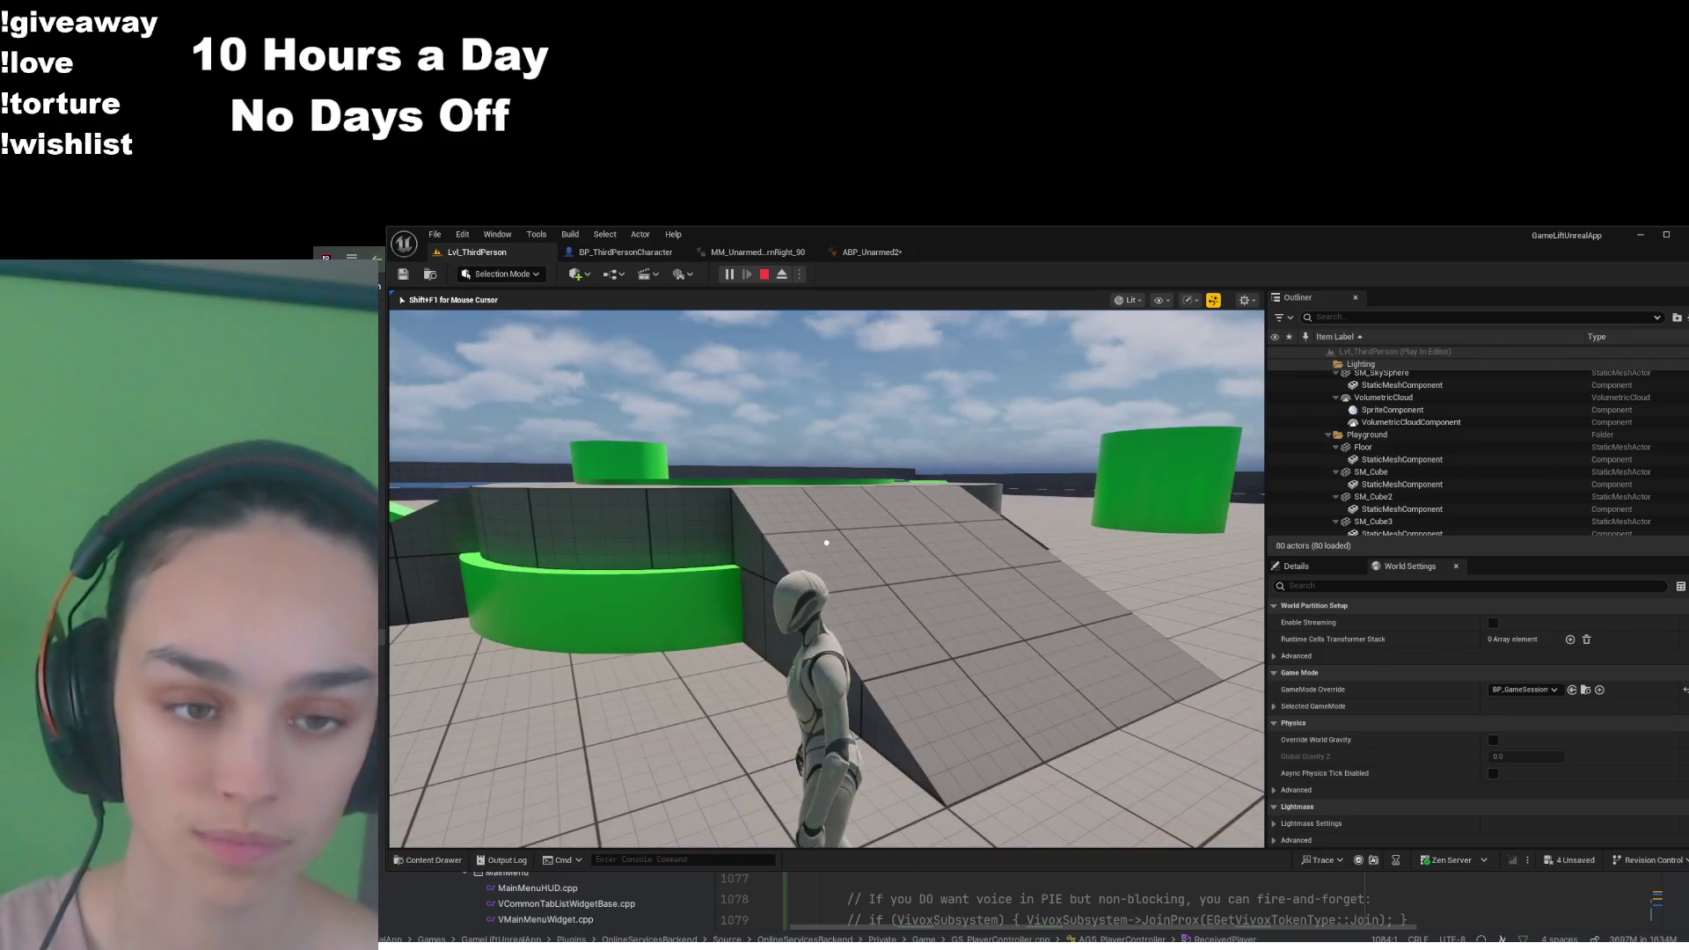
{"action": "key", "text": "s"}
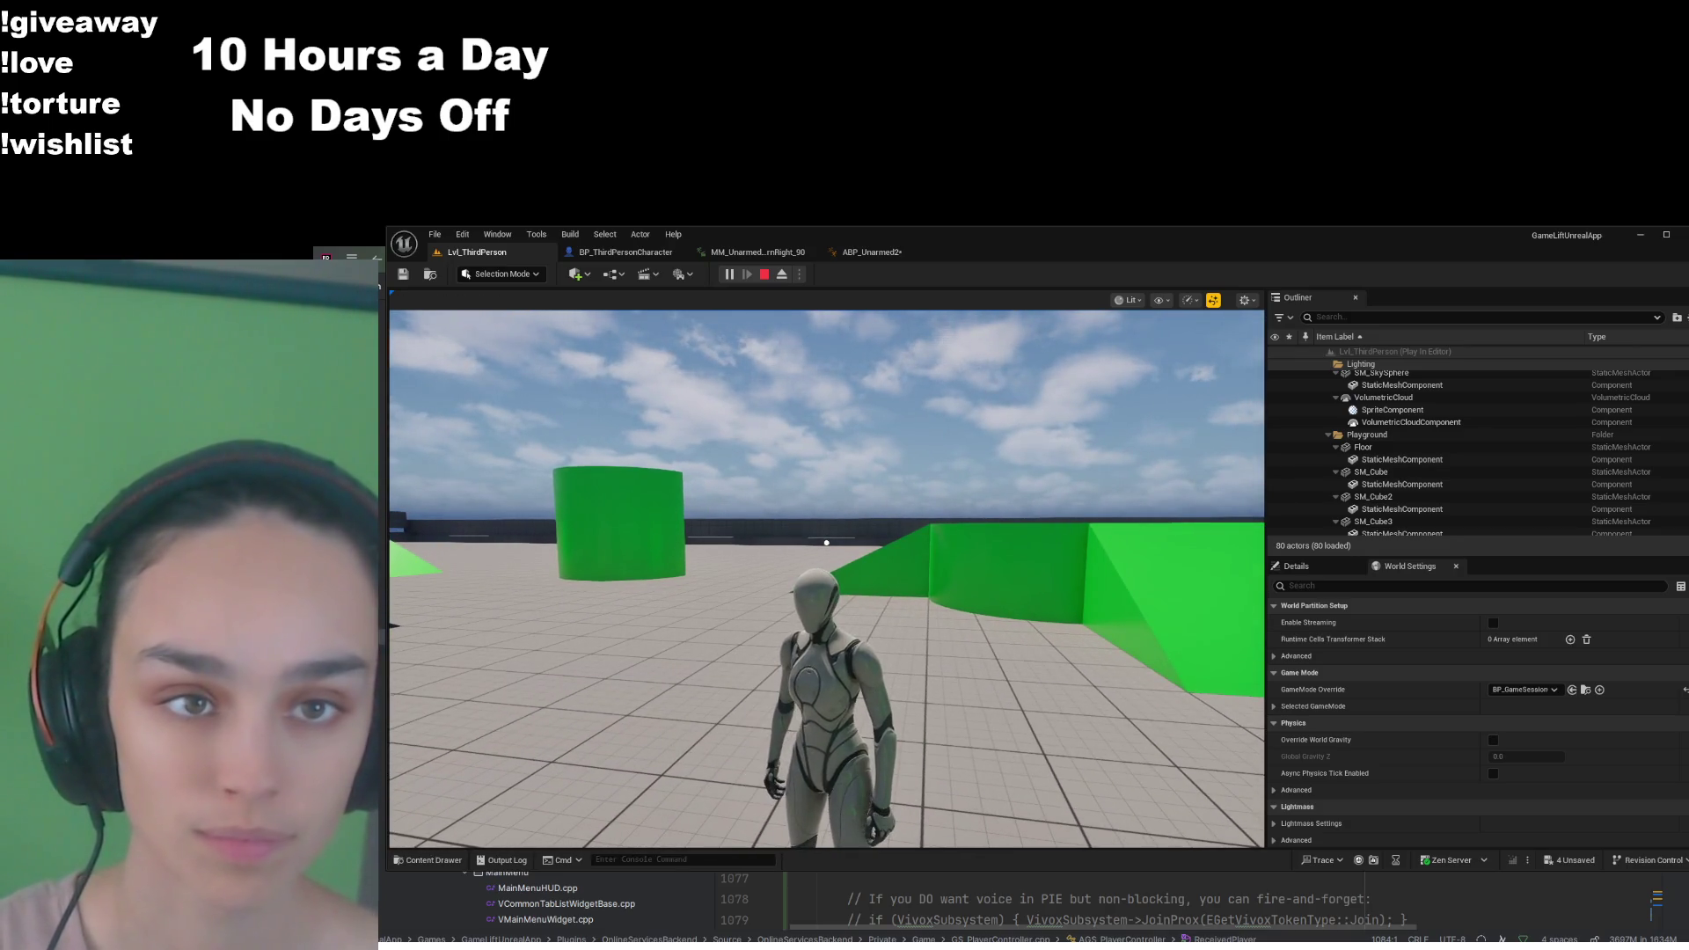
Stop the play session and go back to BP_ThirdPersonCharacter
{"action": "left_click", "coordinate": [764, 275]}
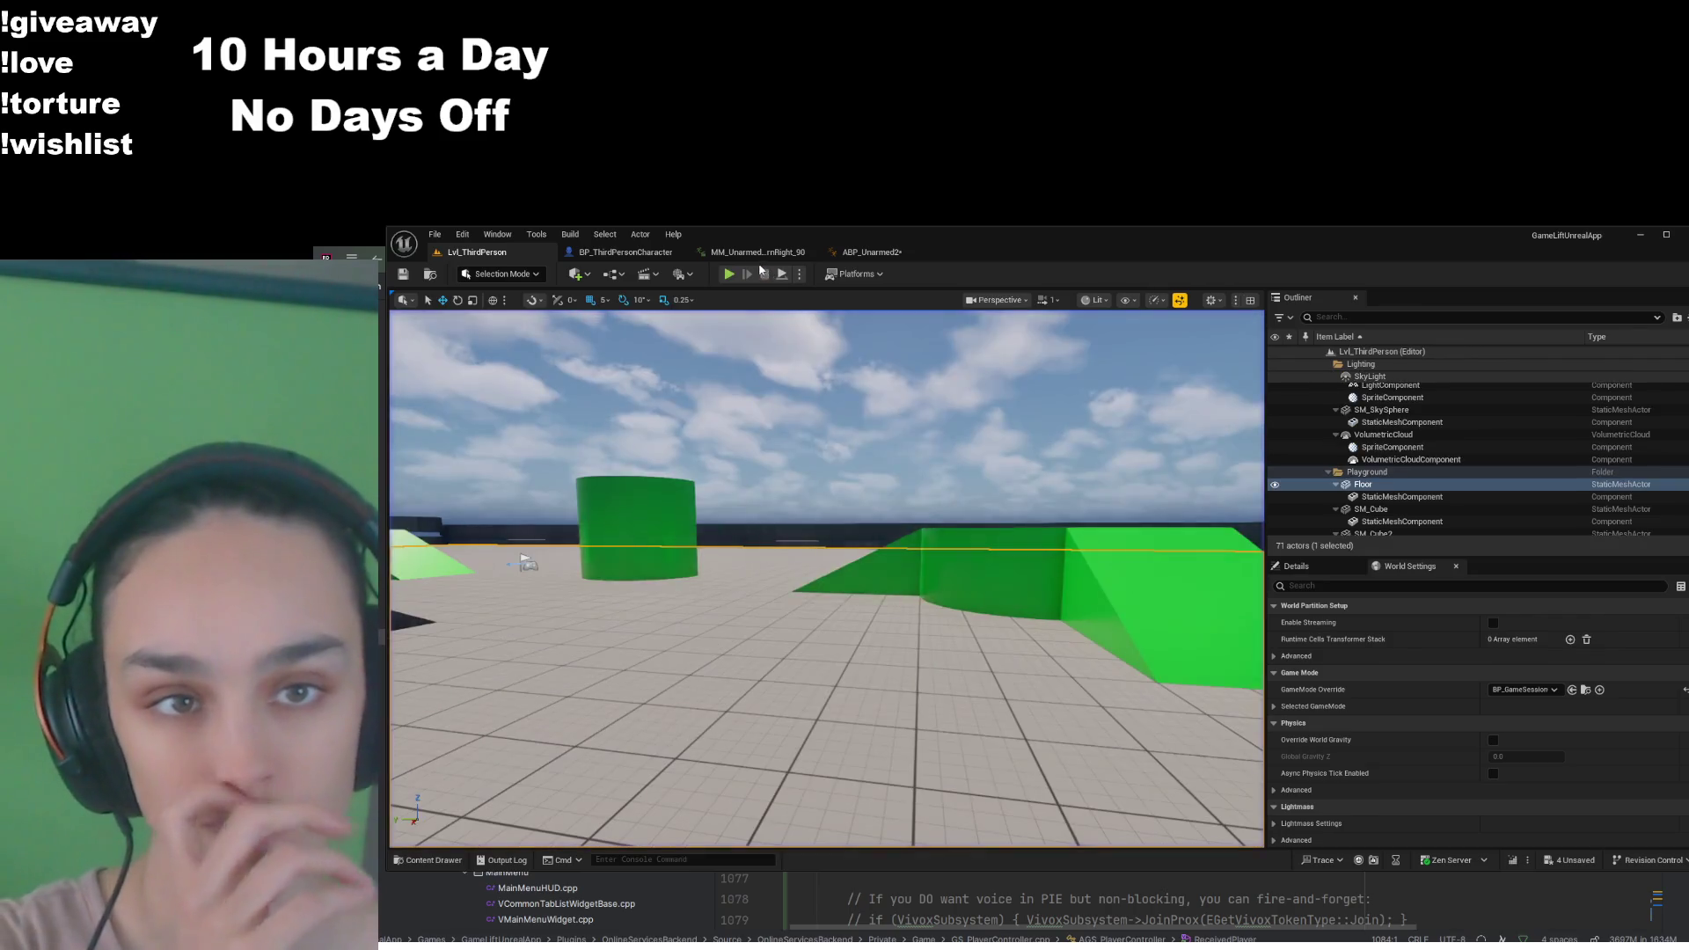
{"action": "left_click", "coordinate": [756, 252]}
{"action": "left_click", "coordinate": [608, 254]}
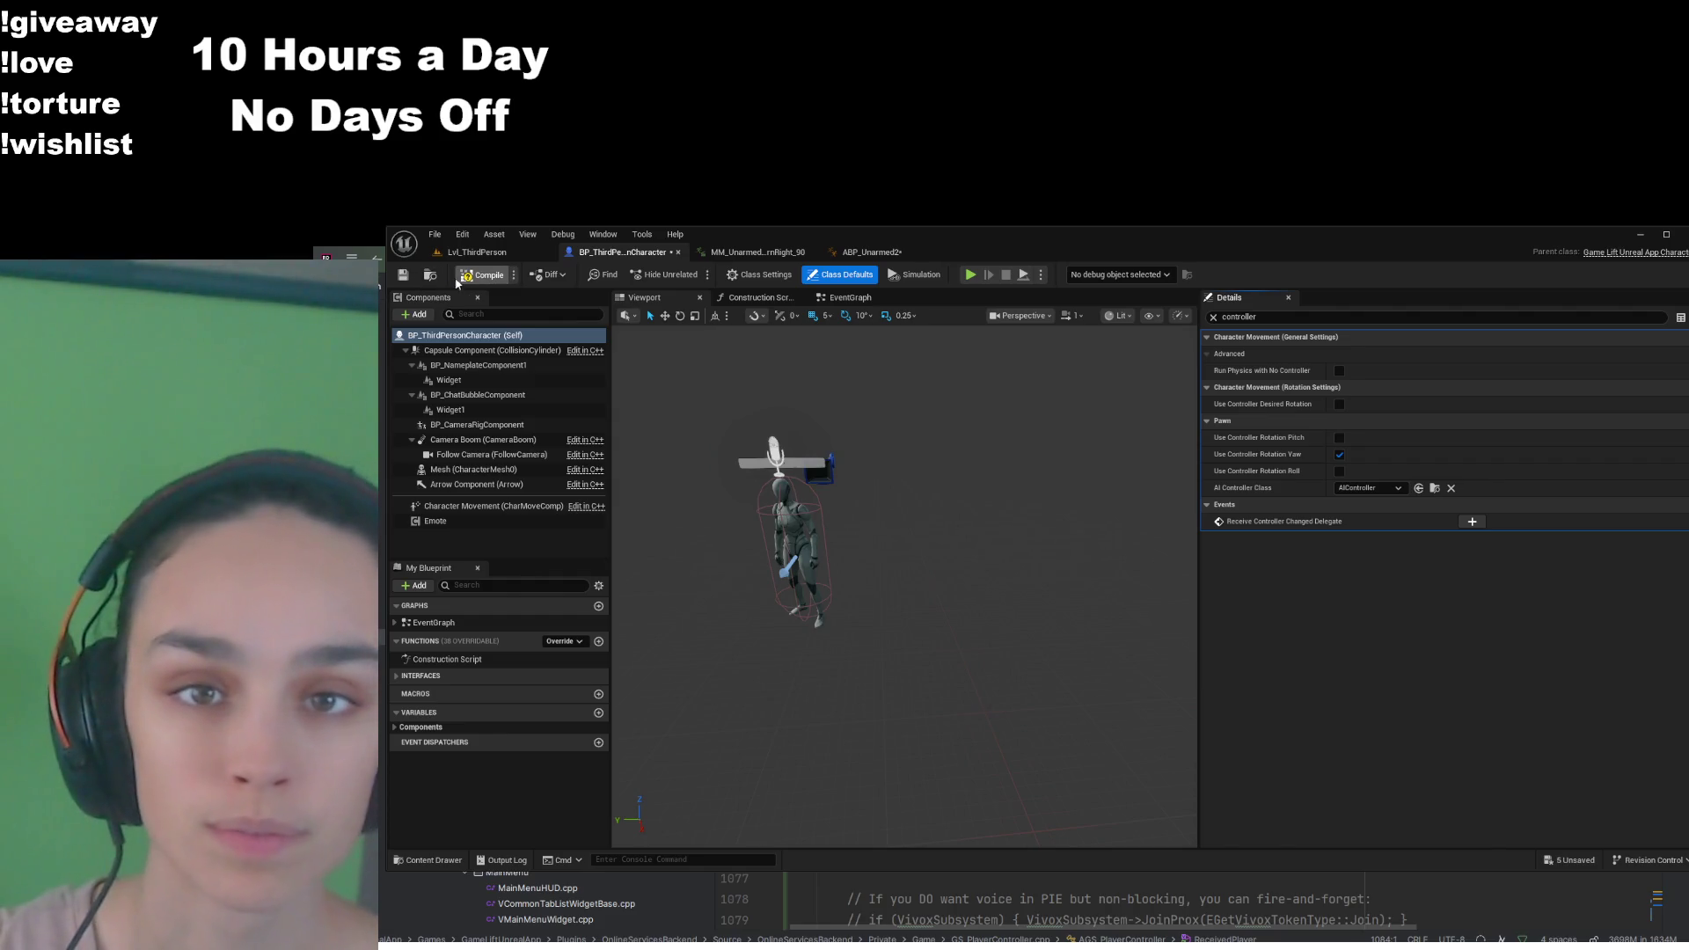
Compile the character blueprint and run a quick playtest toward the ramp
{"action": "left_click", "coordinate": [403, 275]}
{"action": "left_click", "coordinate": [477, 253]}
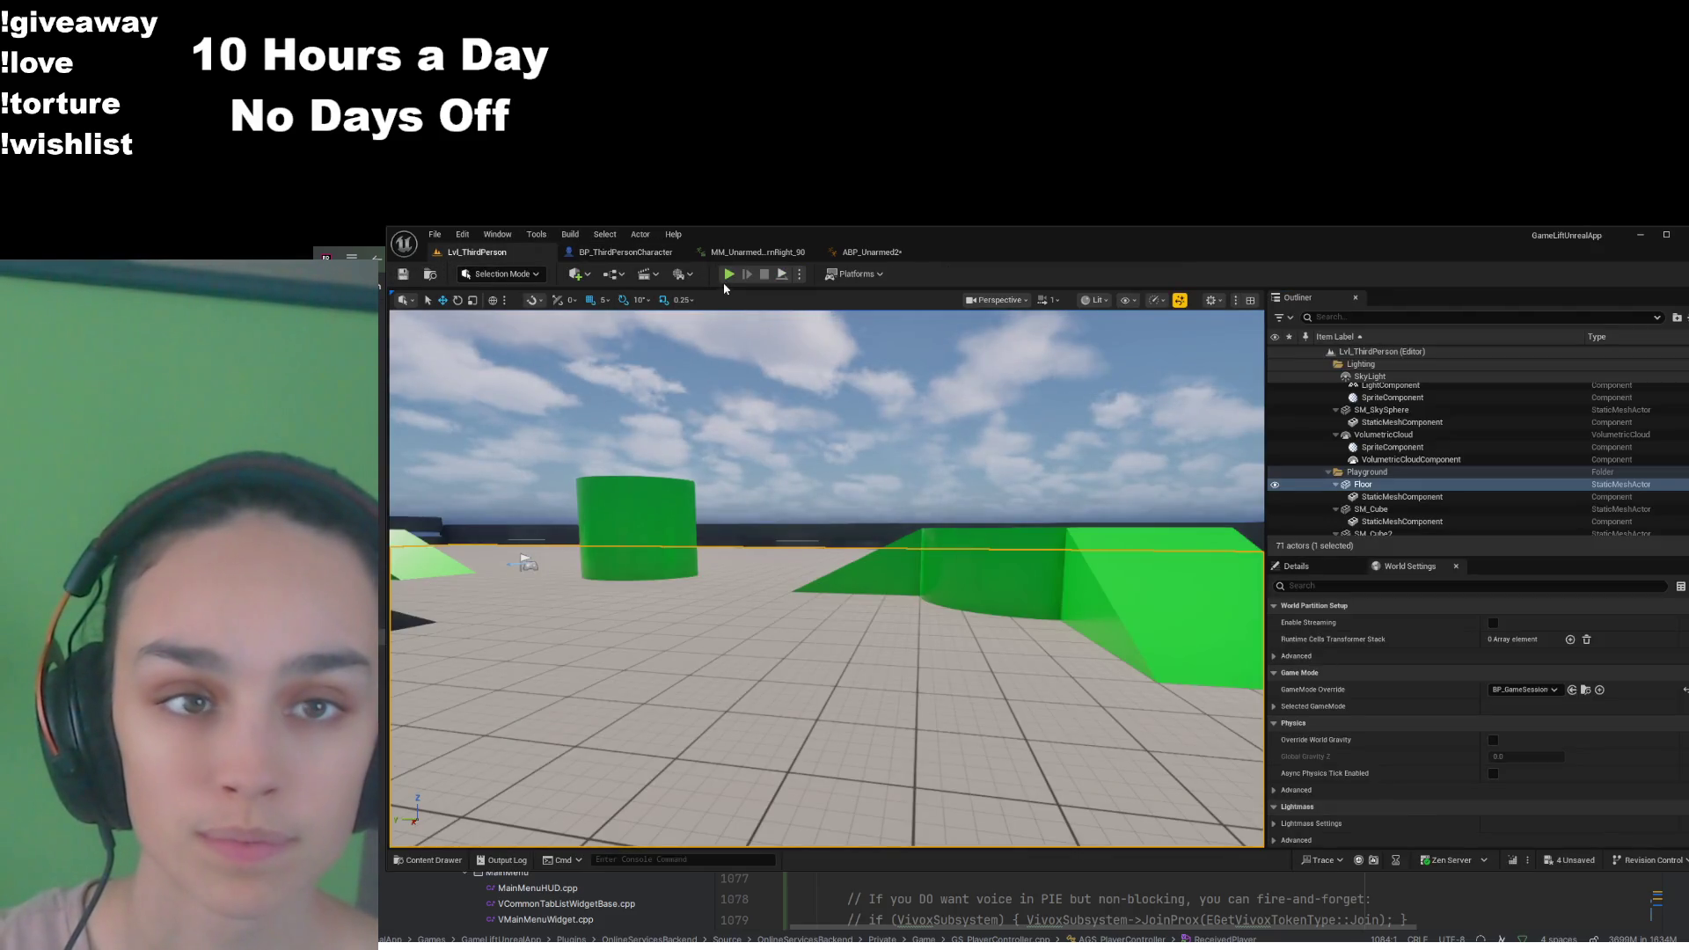
{"action": "key", "text": "alt+p"}
{"action": "key", "text": "w"}
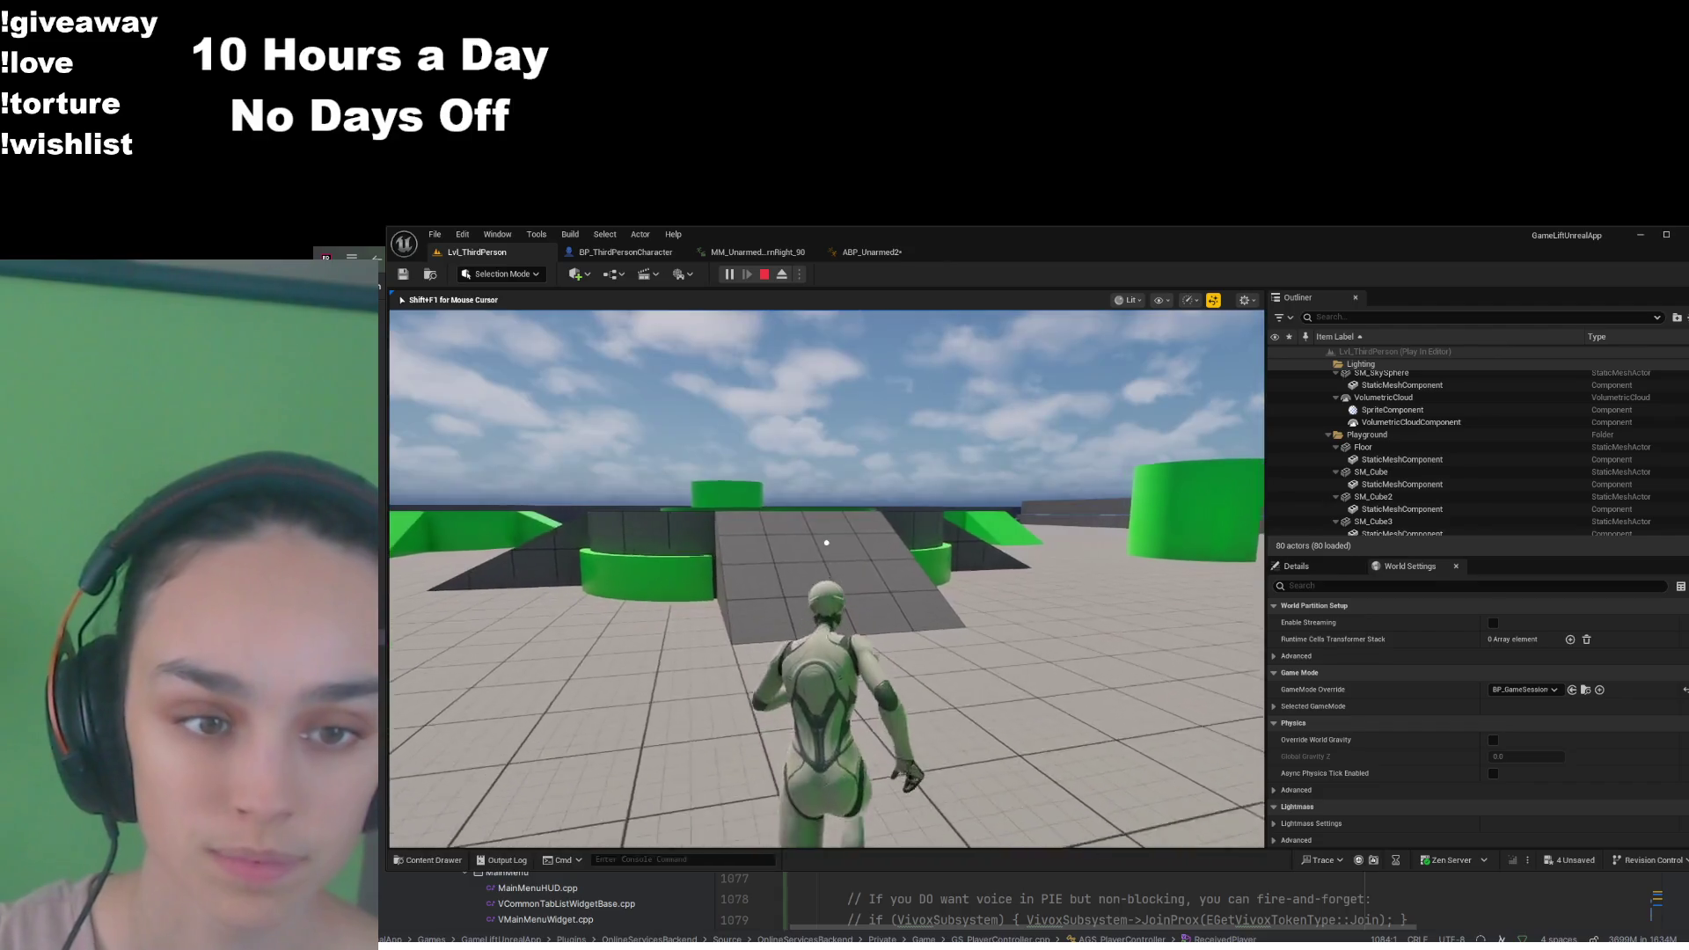
{"action": "key", "text": "Escape"}
Save BP_ThirdPersonCharacter with controller yaw off and bring up the MM_Unarmed turn montage
{"action": "left_click", "coordinate": [649, 253]}
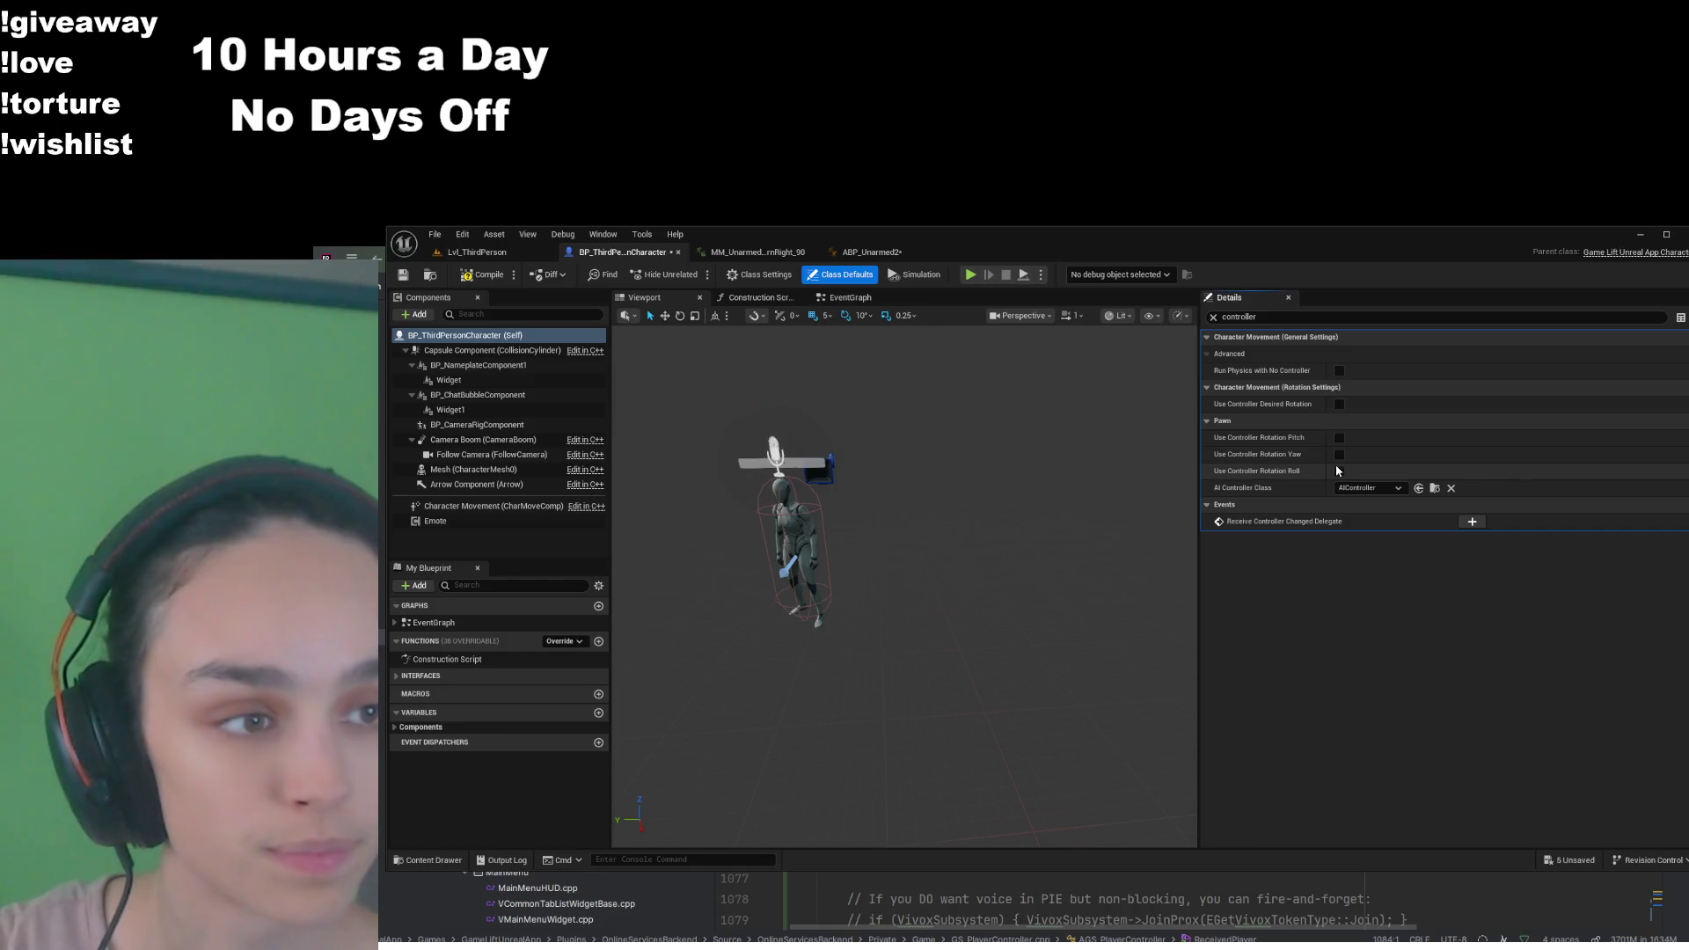
{"action": "left_click", "coordinate": [404, 278]}
{"action": "left_click", "coordinate": [757, 251]}
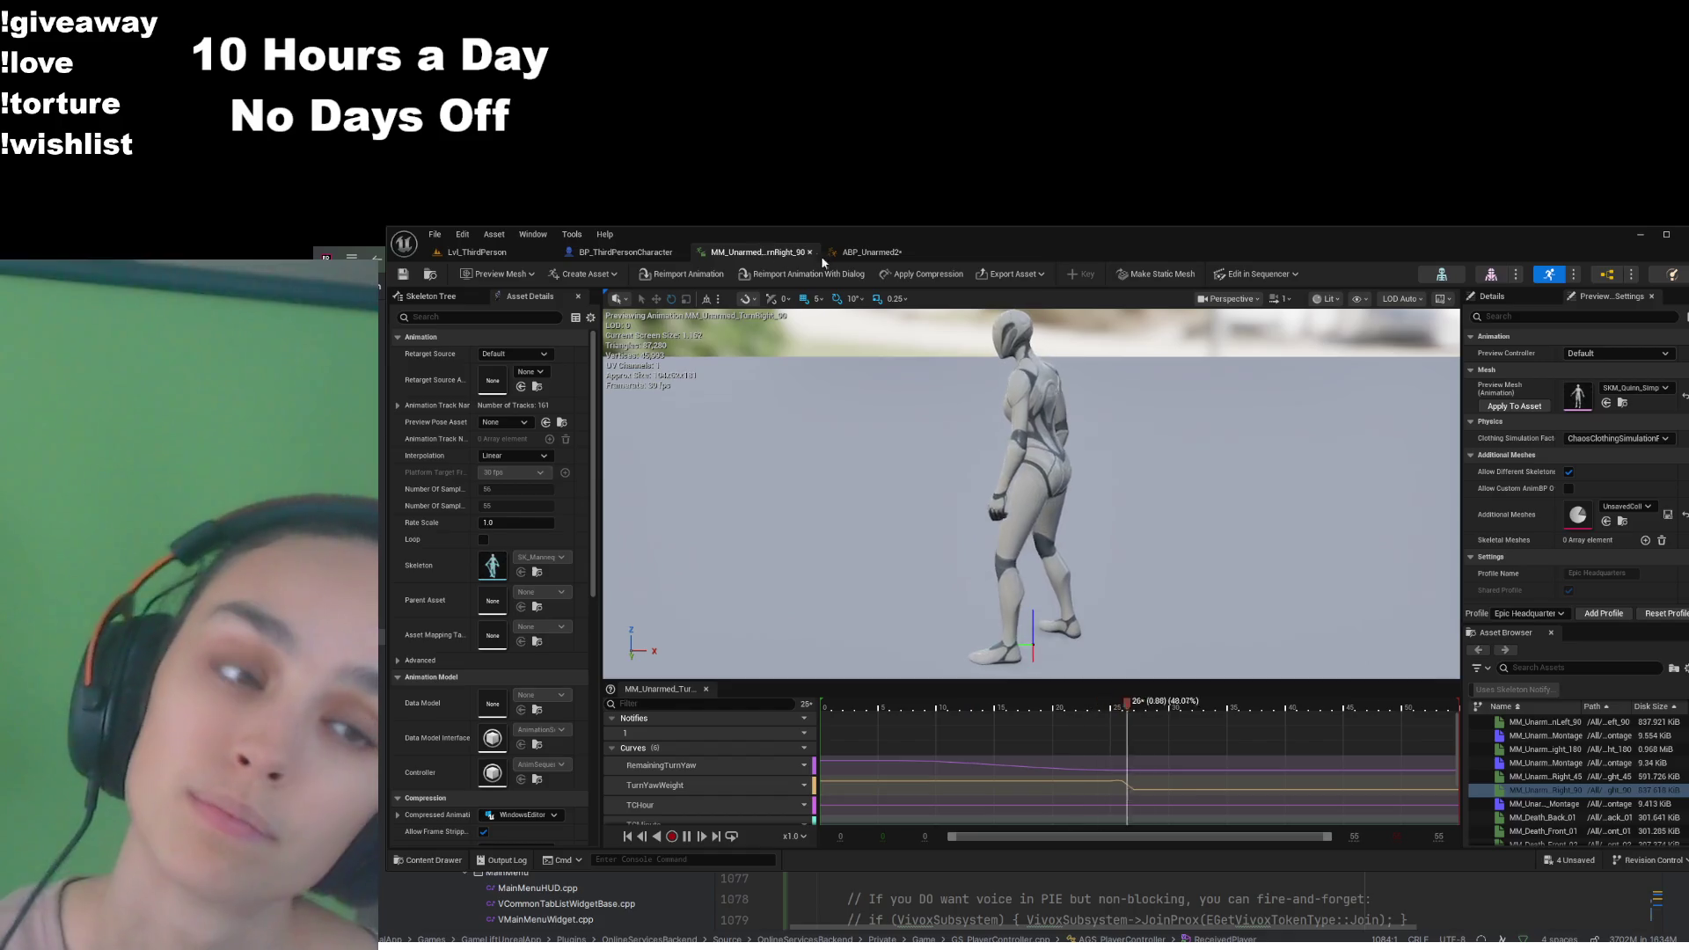
Review the MM_Unarmed turn montage's RemainingTurnYaw and TurnYawWeight curves
{"action": "left_click", "coordinate": [850, 256]}
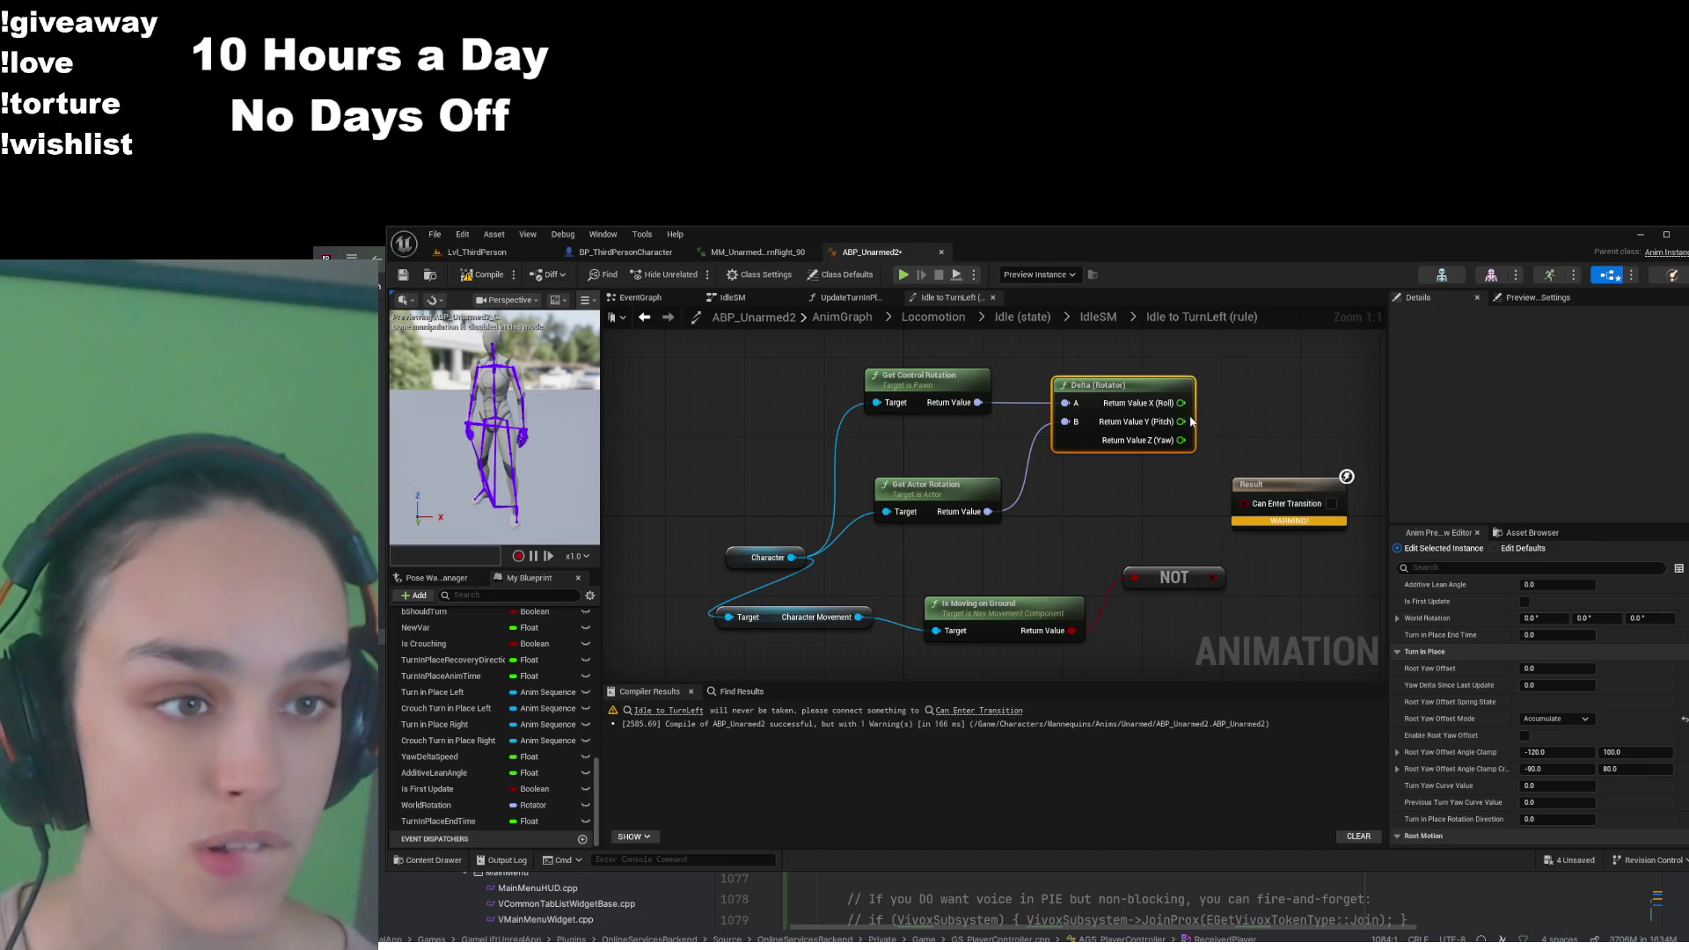
Set the delta yaw < comparison threshold to -10
{"action": "mouse_move", "coordinate": [1182, 440]}
{"action": "left_mouse_down"}
{"action": "mouse_move", "coordinate": [1247, 473]}
{"action": "mouse_move", "coordinate": [1253, 408]}
{"action": "left_mouse_up"}
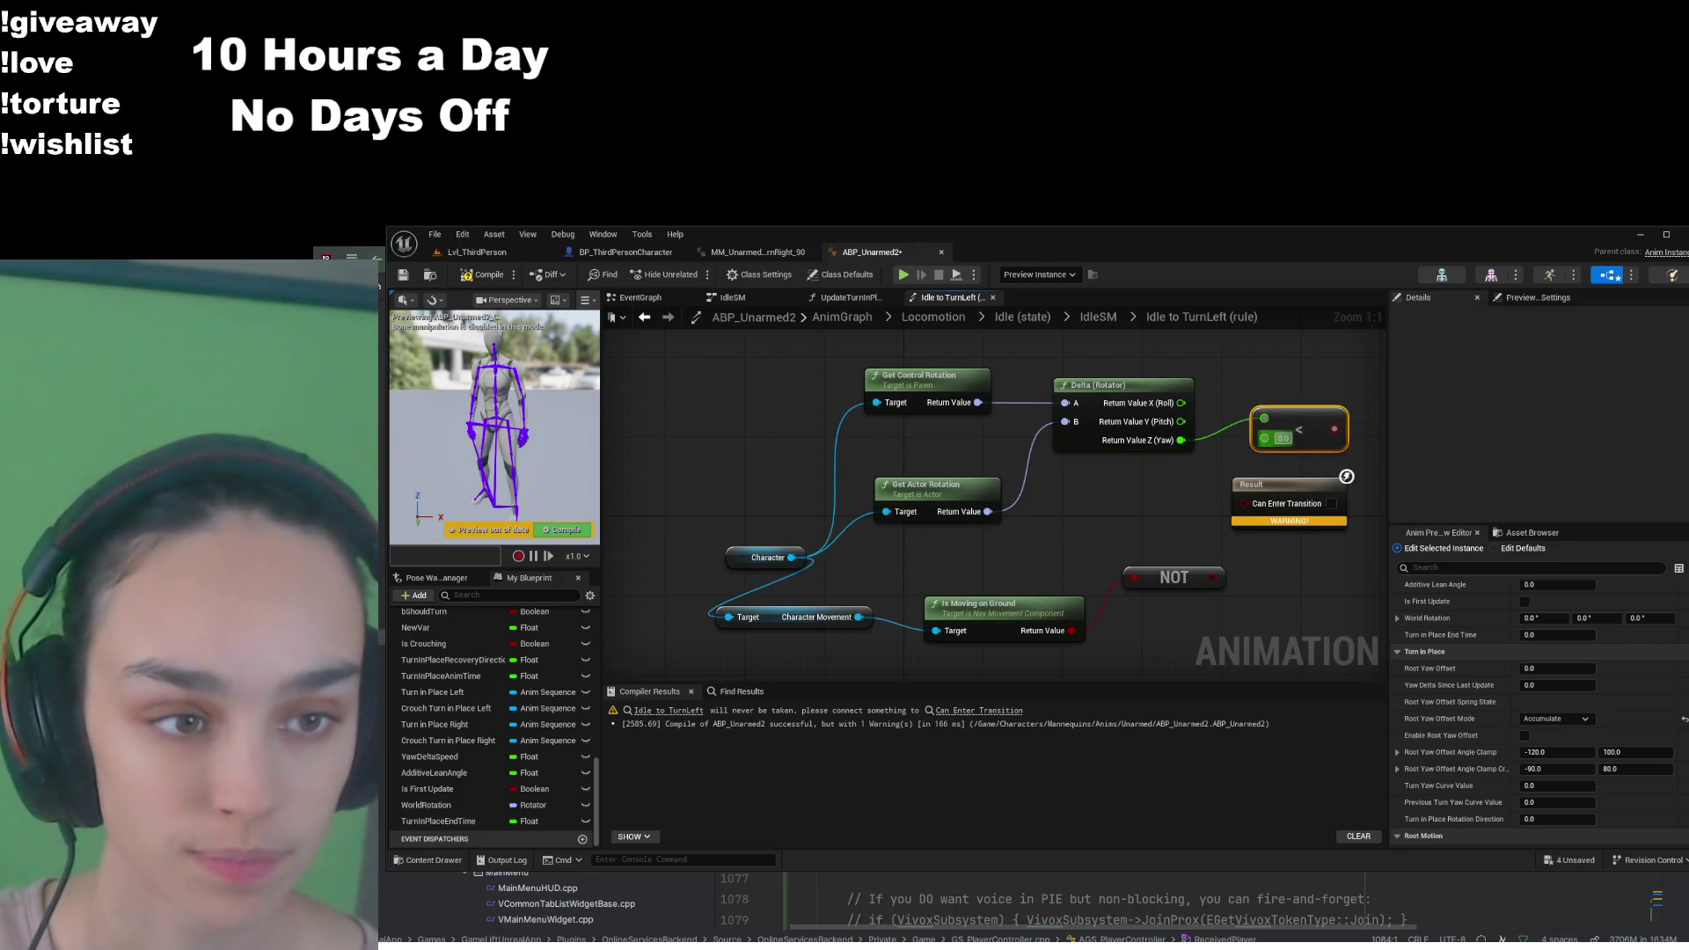
{"action": "type", "text": "-10"}
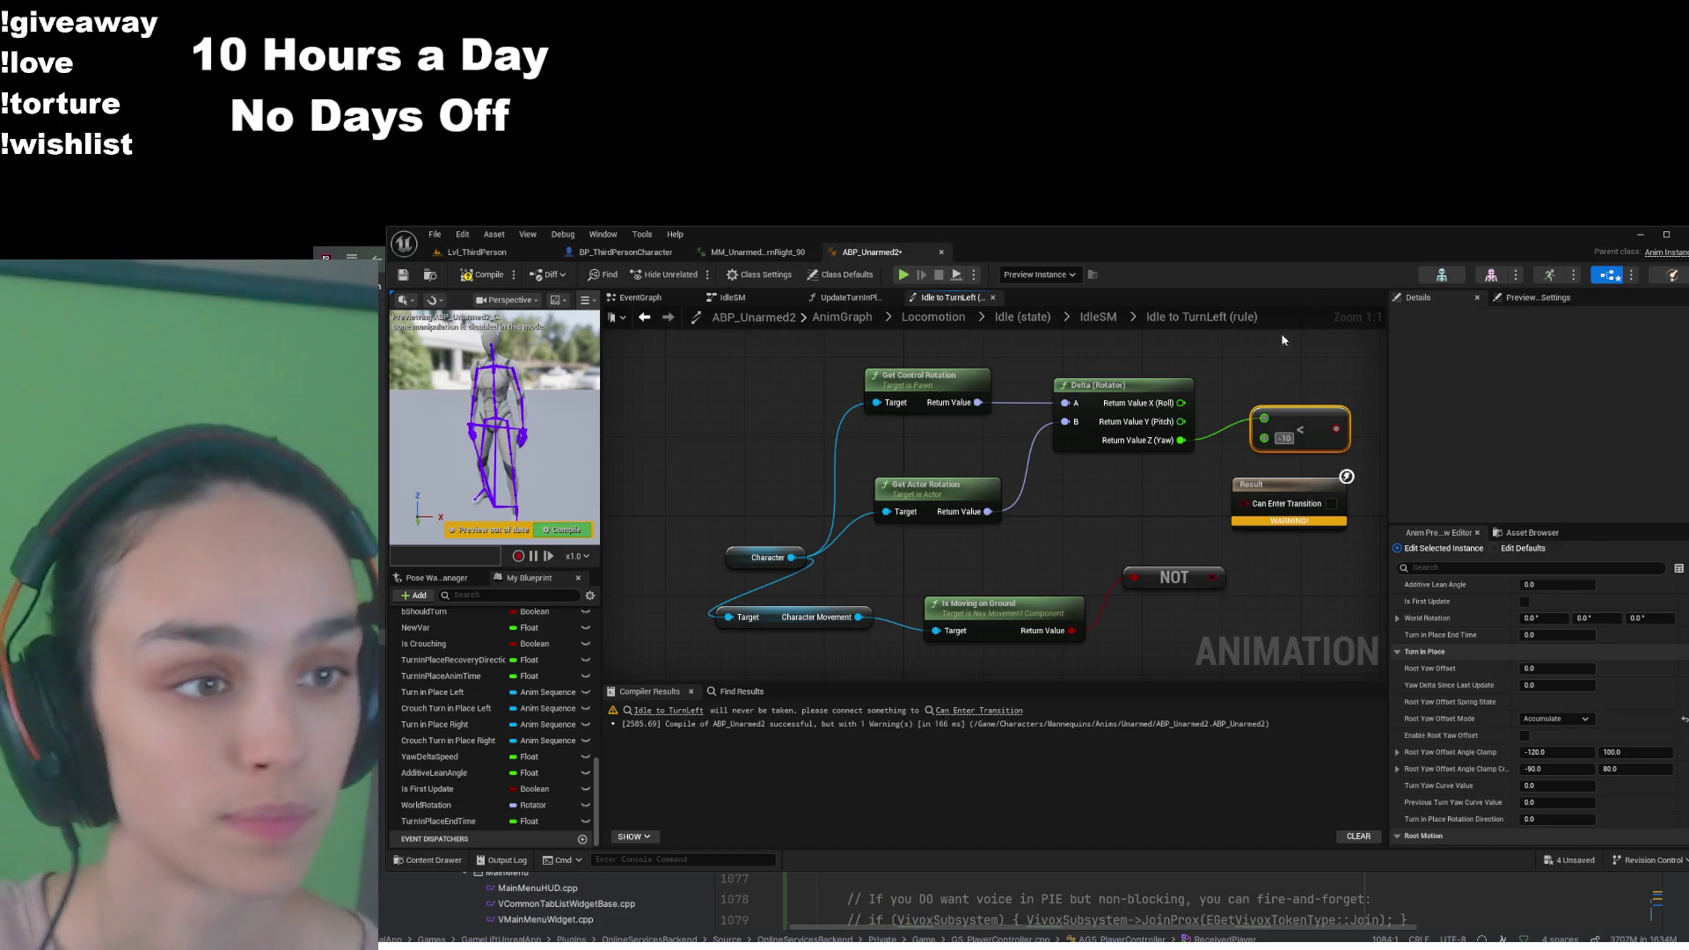
{"action": "left_click", "coordinate": [1347, 416]}
{"action": "mouse_move", "coordinate": [1347, 416]}
{"action": "left_mouse_down"}
{"action": "mouse_move", "coordinate": [1166, 423]}
{"action": "mouse_move", "coordinate": [1065, 510]}
{"action": "mouse_move", "coordinate": [1312, 506]}
{"action": "mouse_move", "coordinate": [1292, 486]}
{"action": "left_mouse_up"}
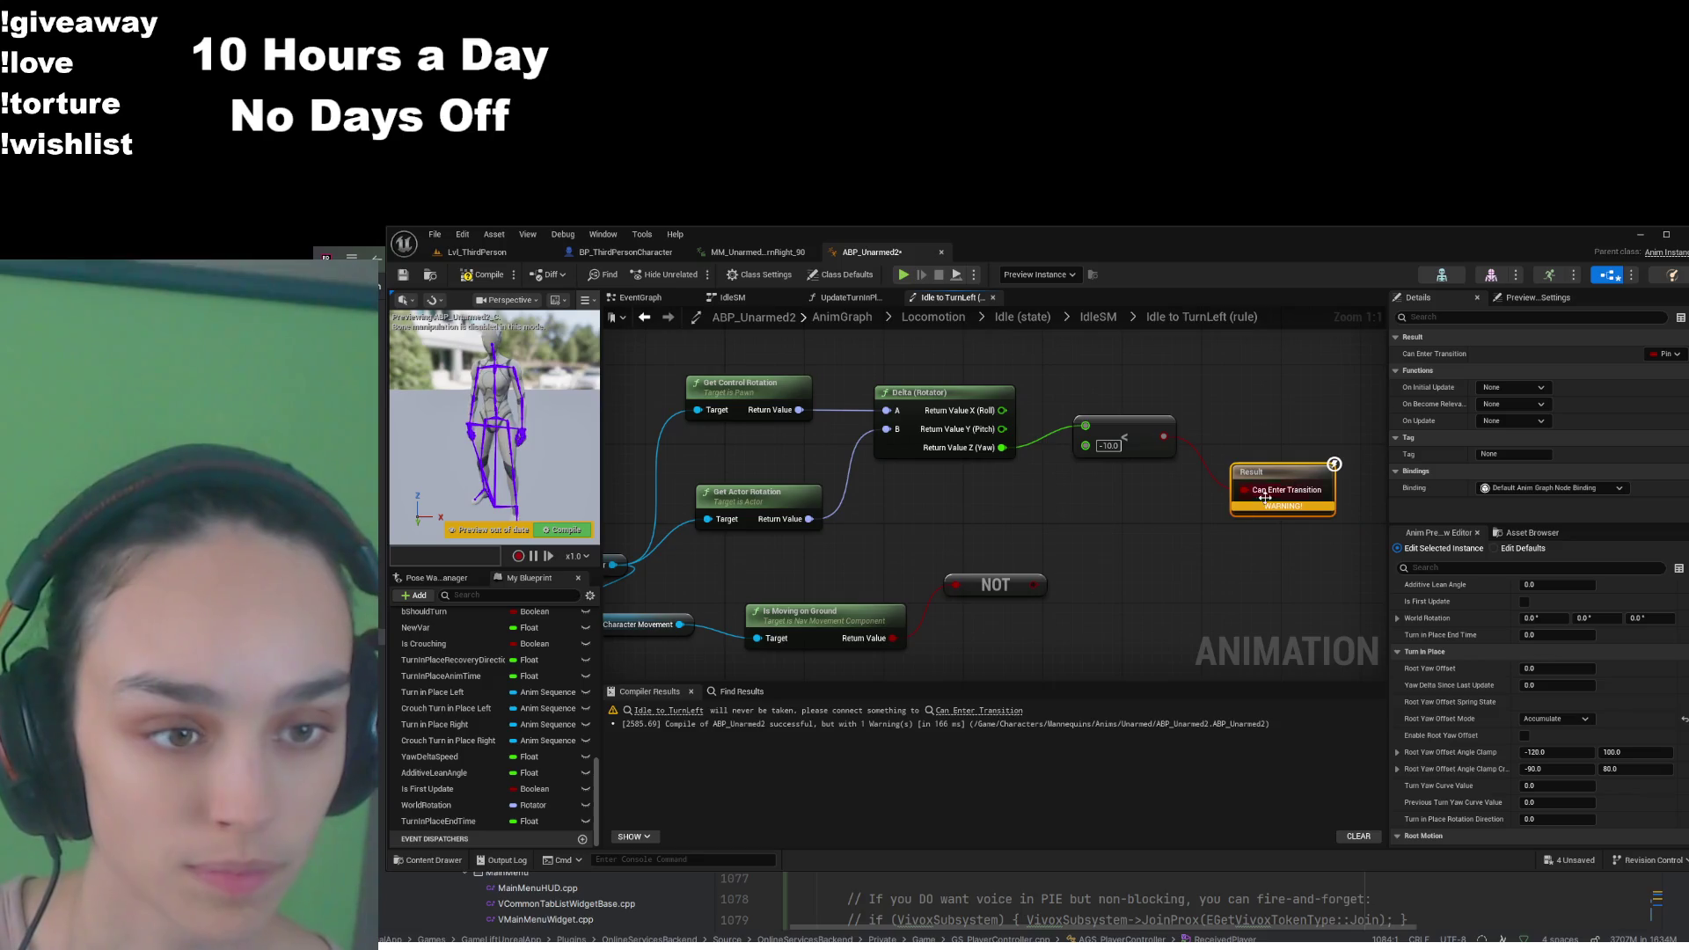
Combine the NOT and < results with an AND node feeding Can Enter Transition
{"action": "mouse_move", "coordinate": [1044, 584]}
{"action": "left_mouse_down"}
{"action": "mouse_move", "coordinate": [1192, 531]}
{"action": "mouse_move", "coordinate": [1075, 578]}
{"action": "mouse_move", "coordinate": [1107, 519]}
{"action": "mouse_move", "coordinate": [1143, 541]}
{"action": "left_mouse_up"}
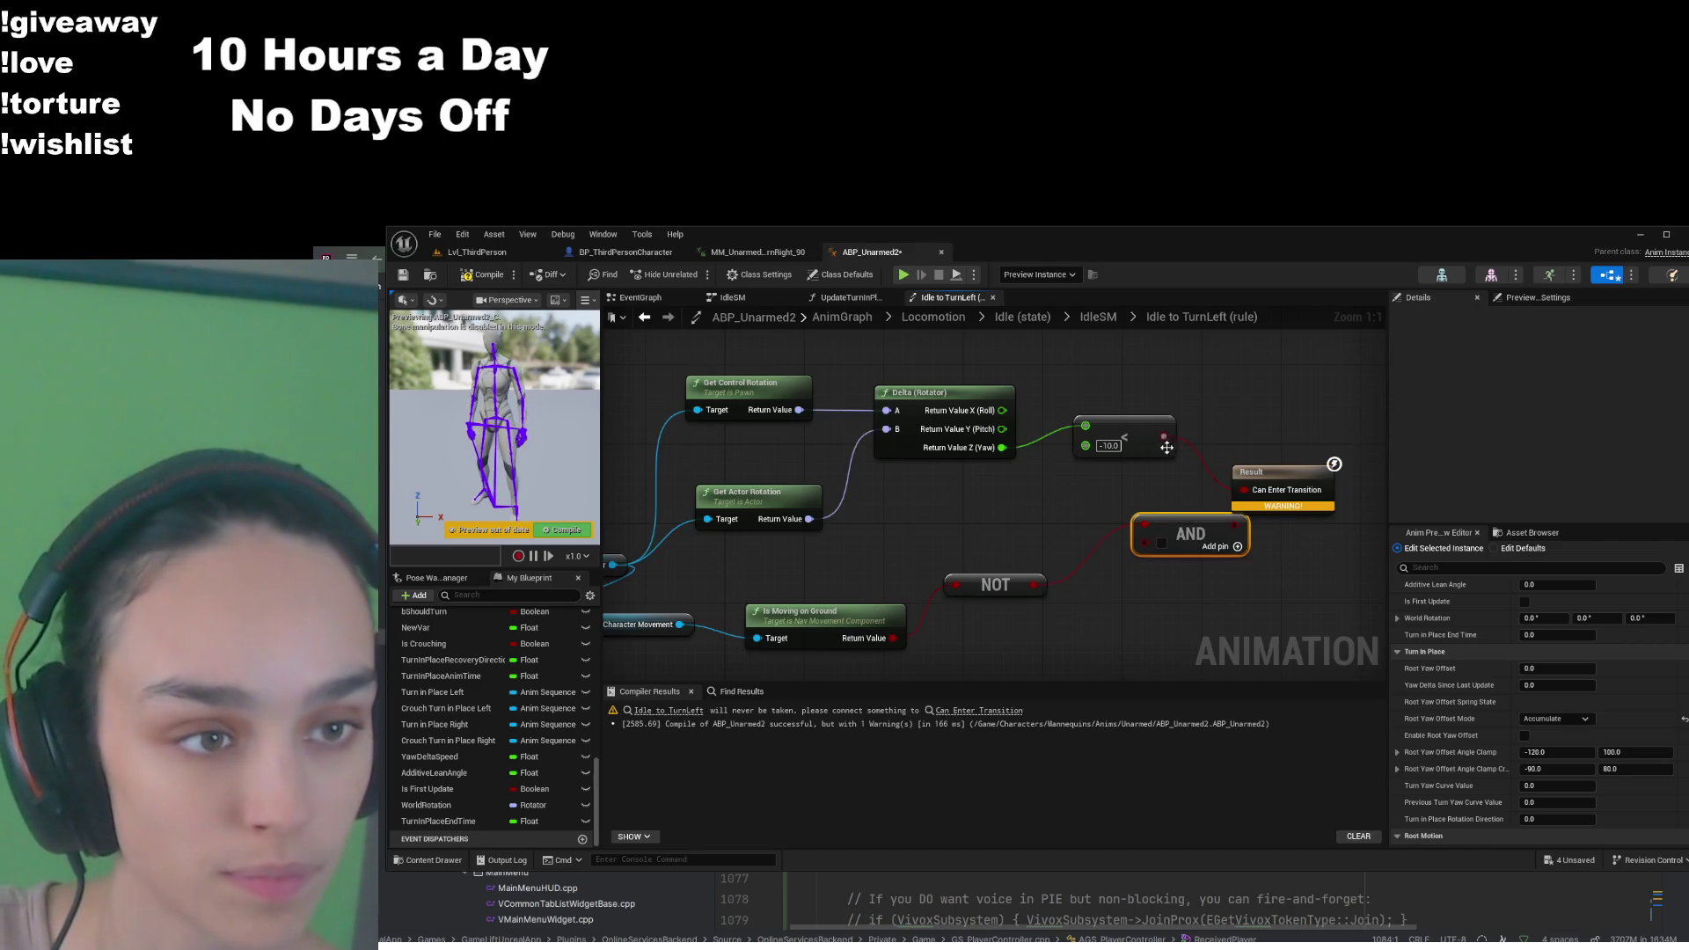
{"action": "left_click_drag", "start_coordinate": [1164, 436], "coordinate": [1143, 526]}
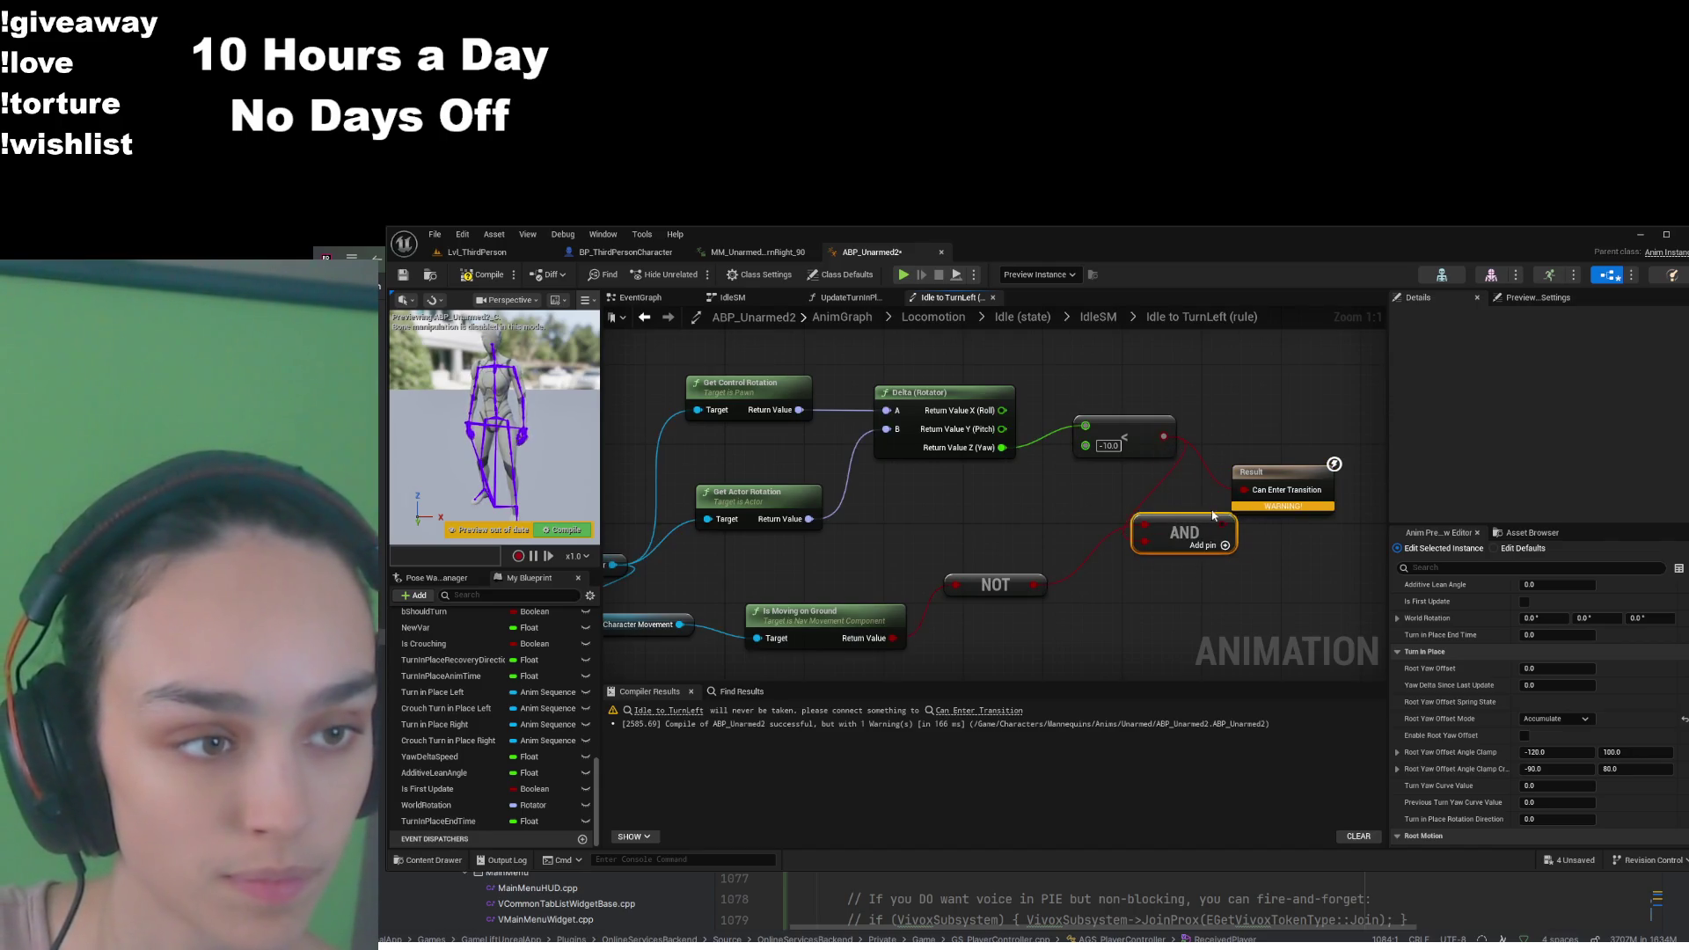
{"action": "left_click_drag", "start_coordinate": [1256, 497], "coordinate": [1303, 487]}
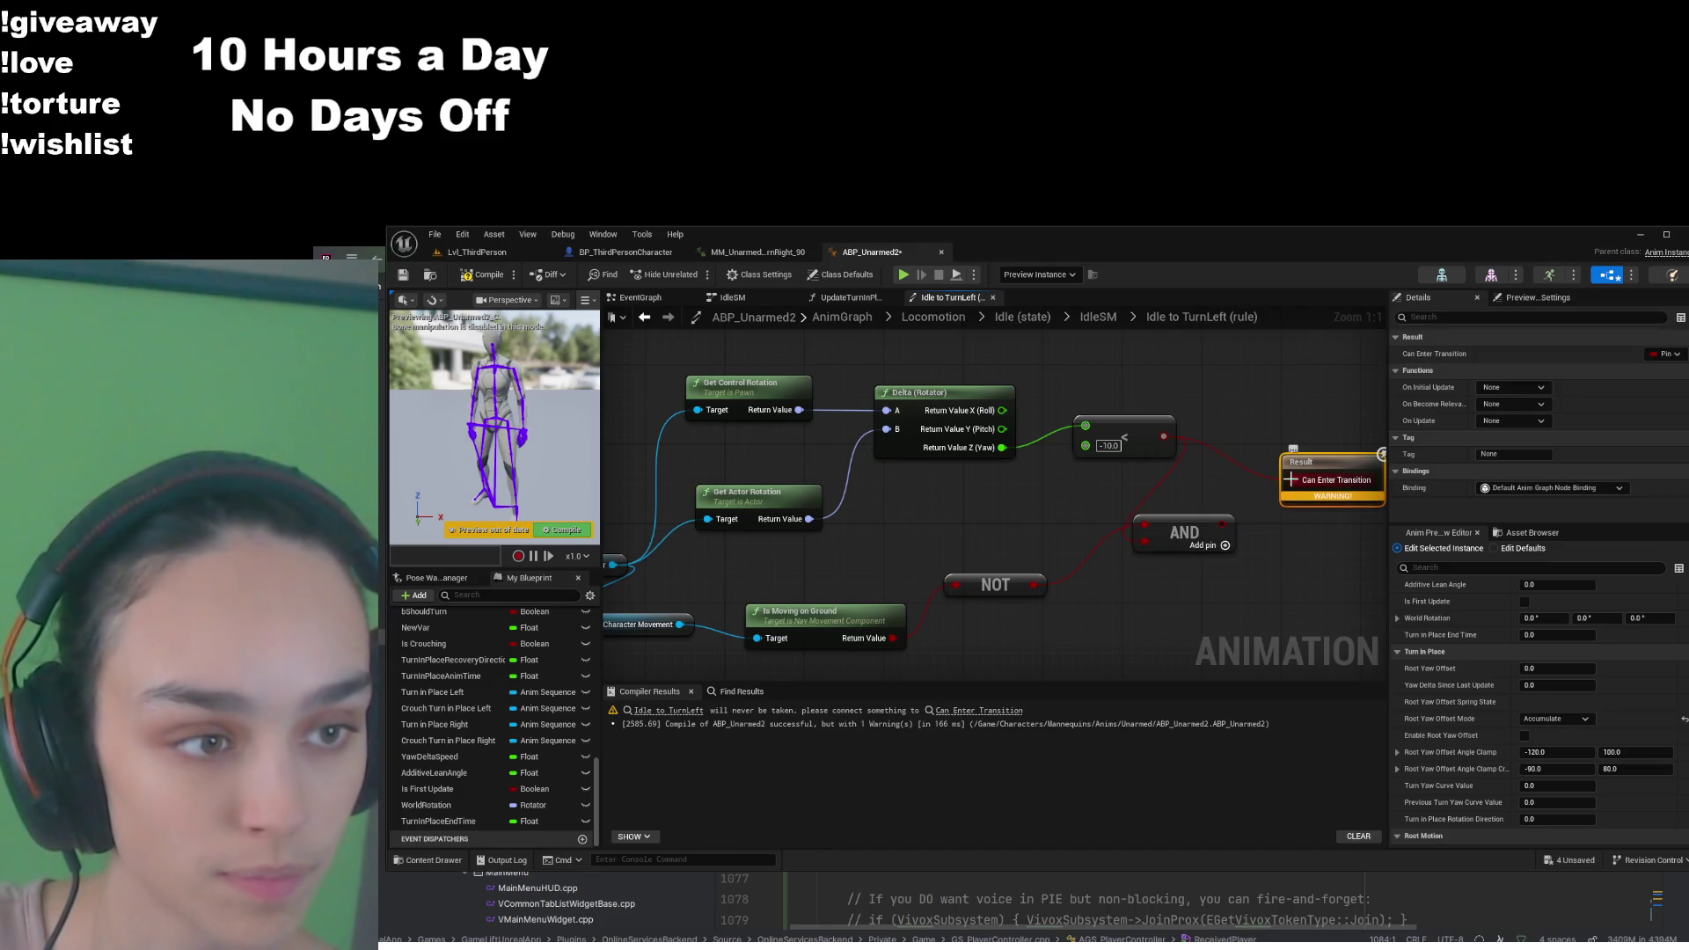
{"action": "left_click", "coordinate": [1293, 480], "text": "alt"}
{"action": "left_click_drag", "start_coordinate": [1225, 528], "coordinate": [1291, 480]}
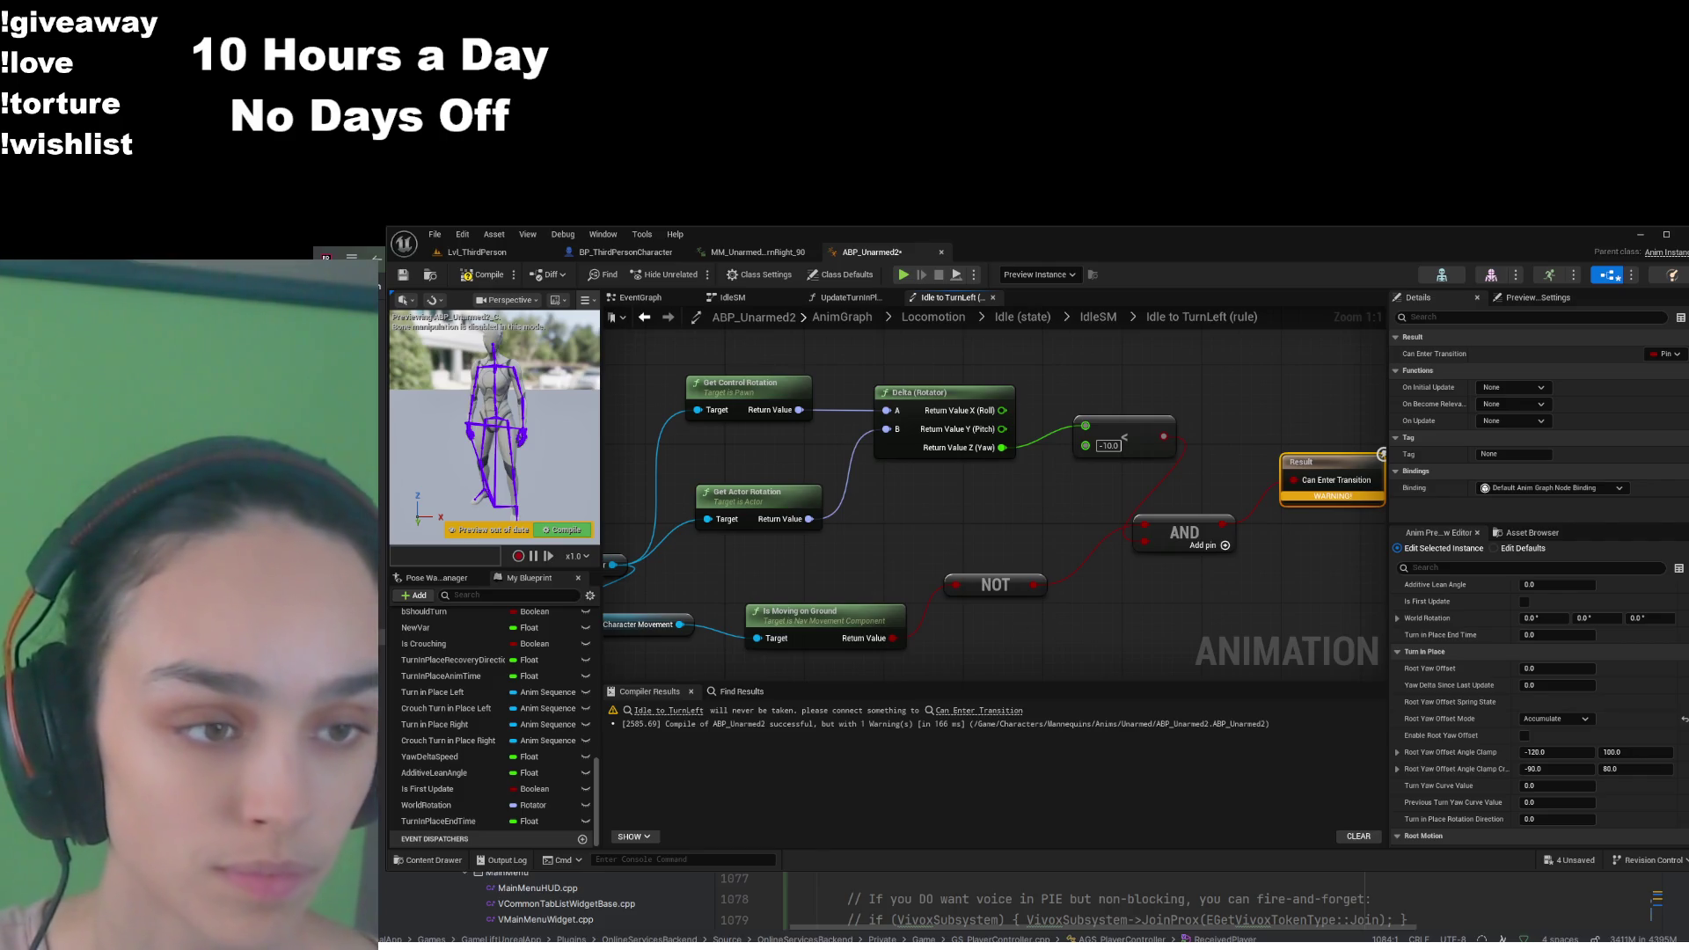
Compile and save ABP_Unarmed2
{"action": "left_click", "coordinate": [482, 275]}
{"action": "left_click", "coordinate": [407, 276]}
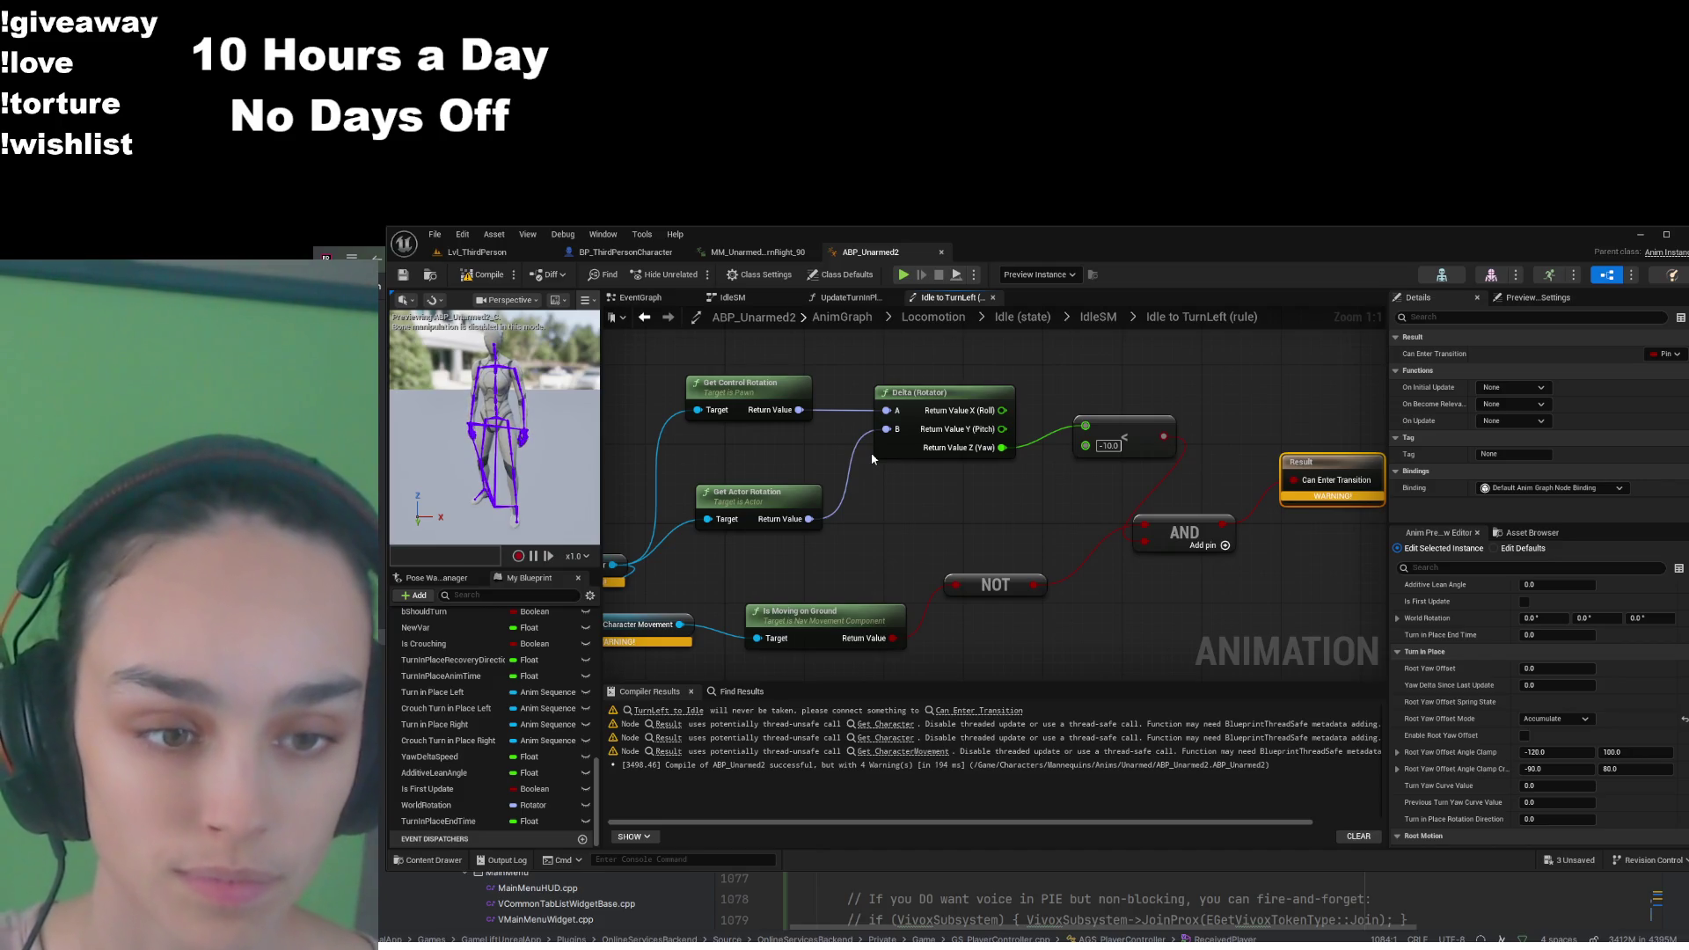
{"action": "scroll", "coordinate": [872, 458], "scroll_direction": "down", "scroll_amount": 3}
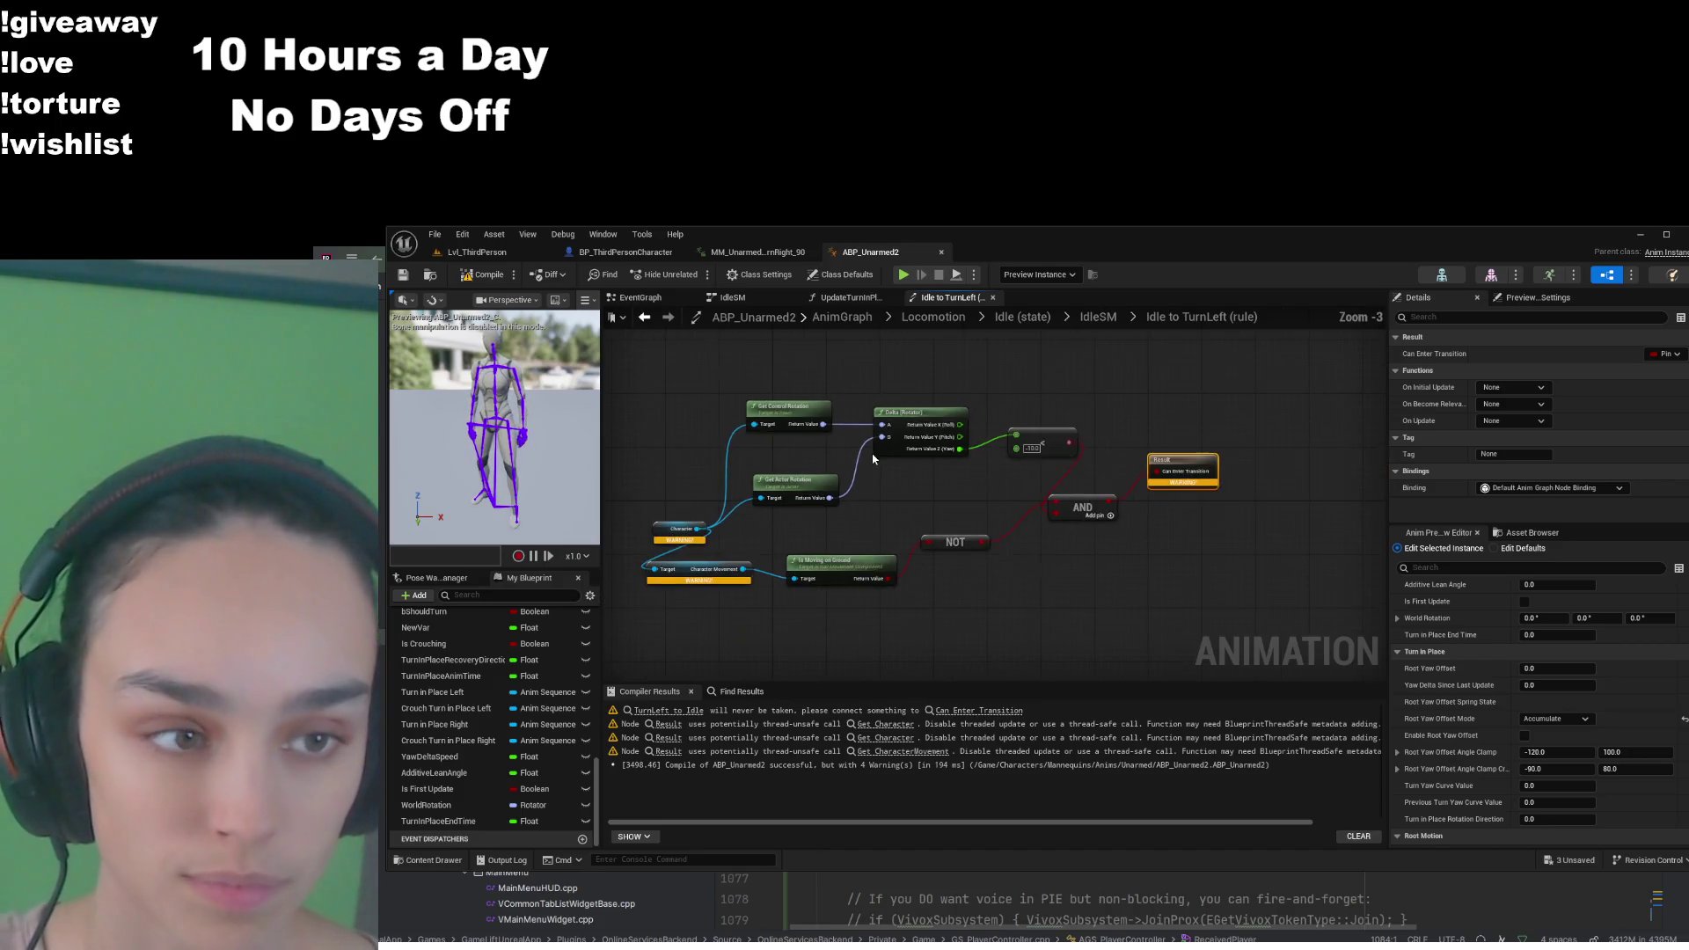
Play Lvl_ThirdPerson and run the character past the green blocks, off a ledge, toward the ramp
{"action": "left_click", "coordinate": [466, 253]}
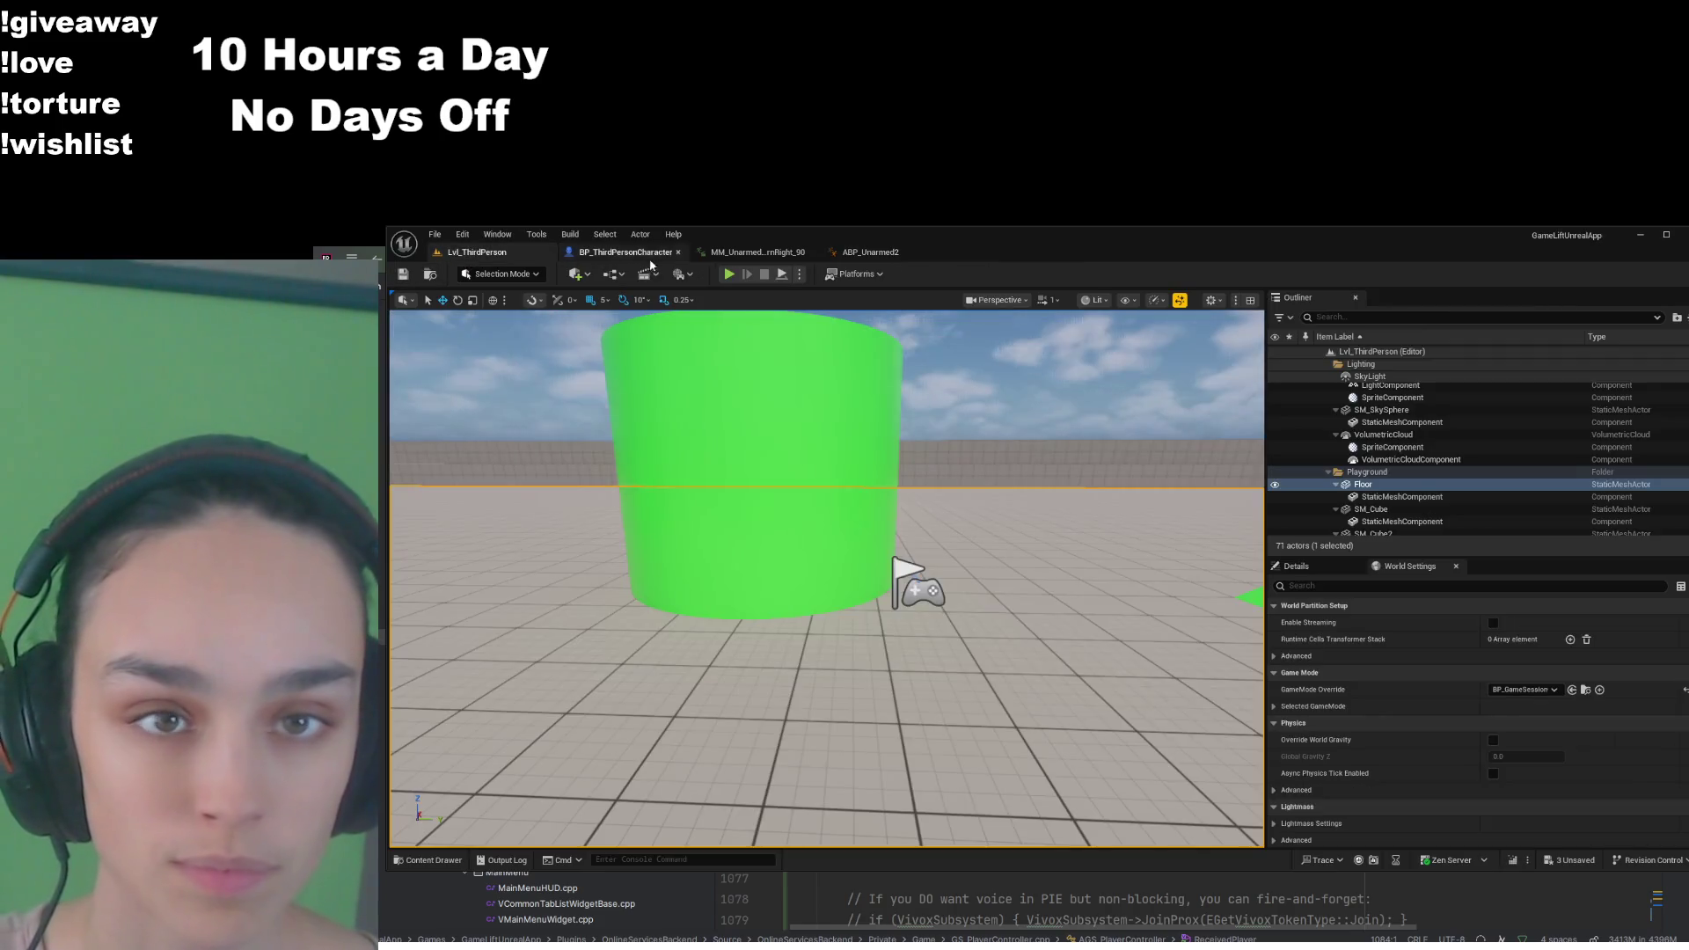
{"action": "left_click", "coordinate": [729, 275]}
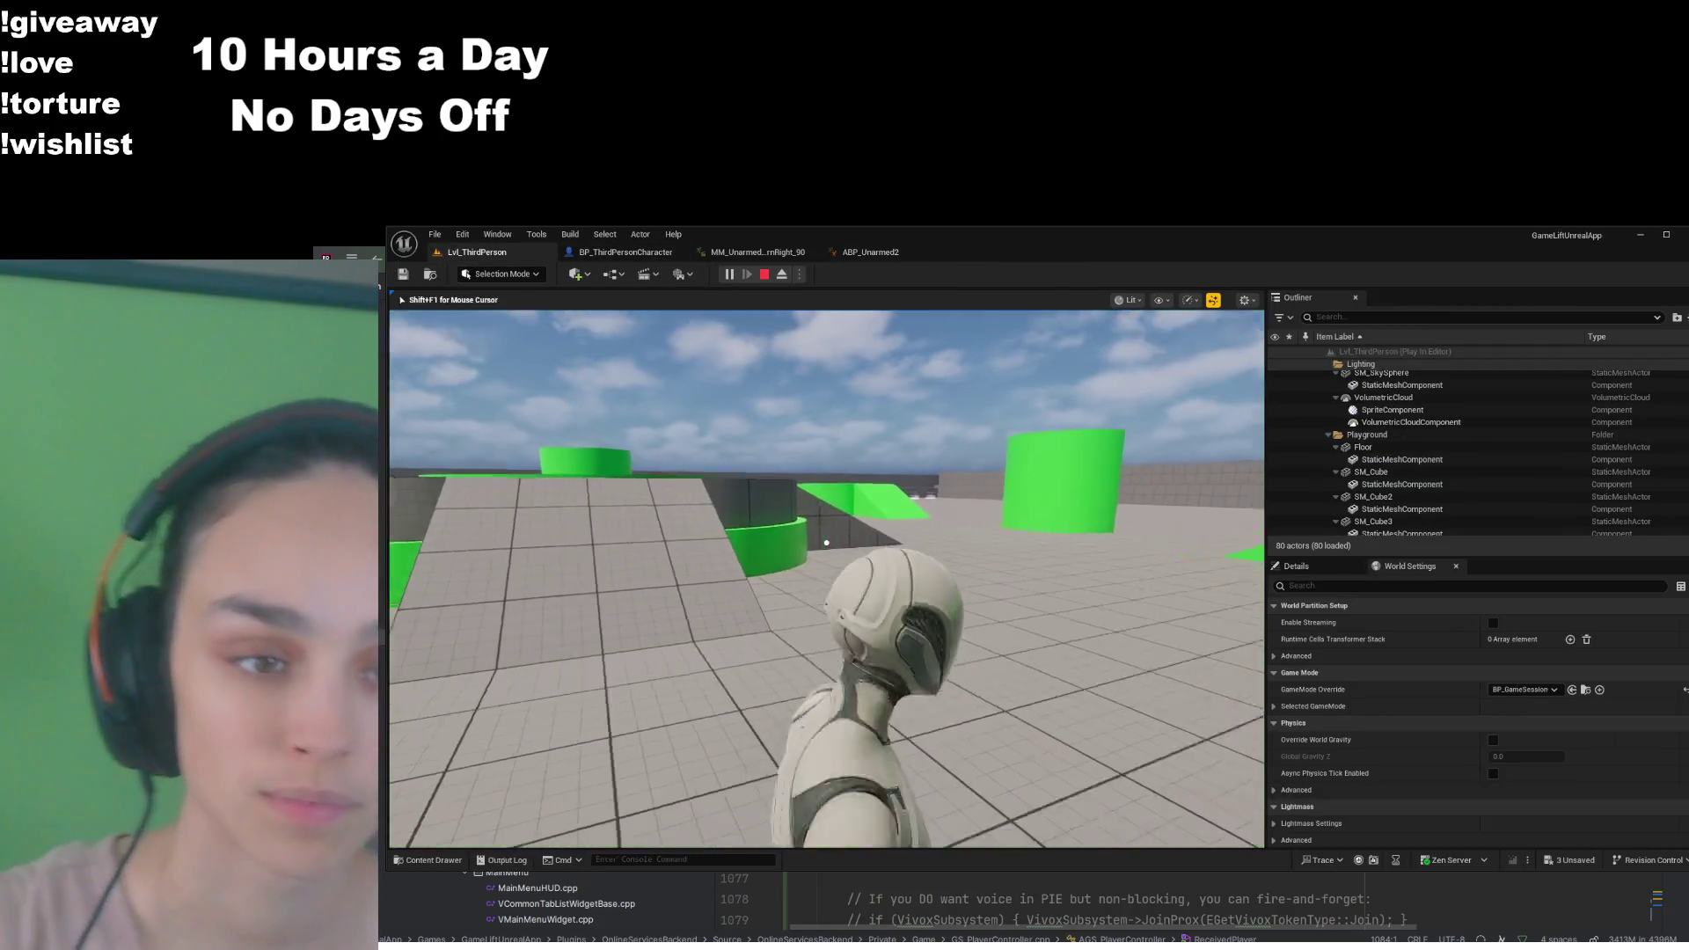
{"action": "key", "text": "w"}
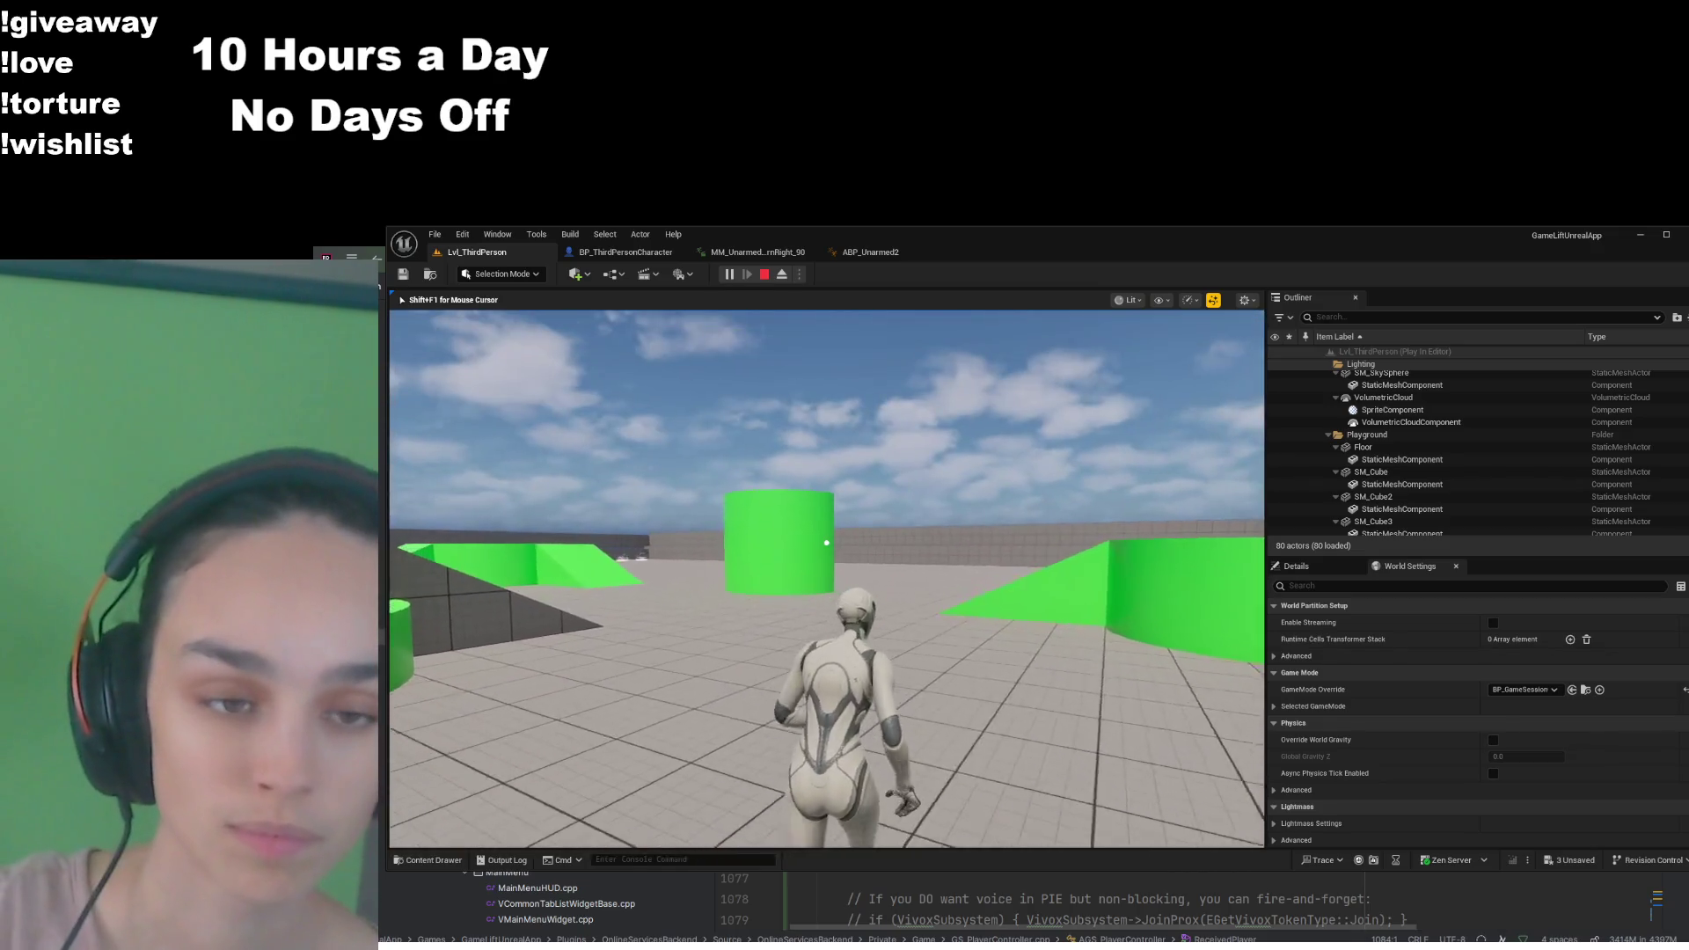
{"action": "key", "text": "w"}
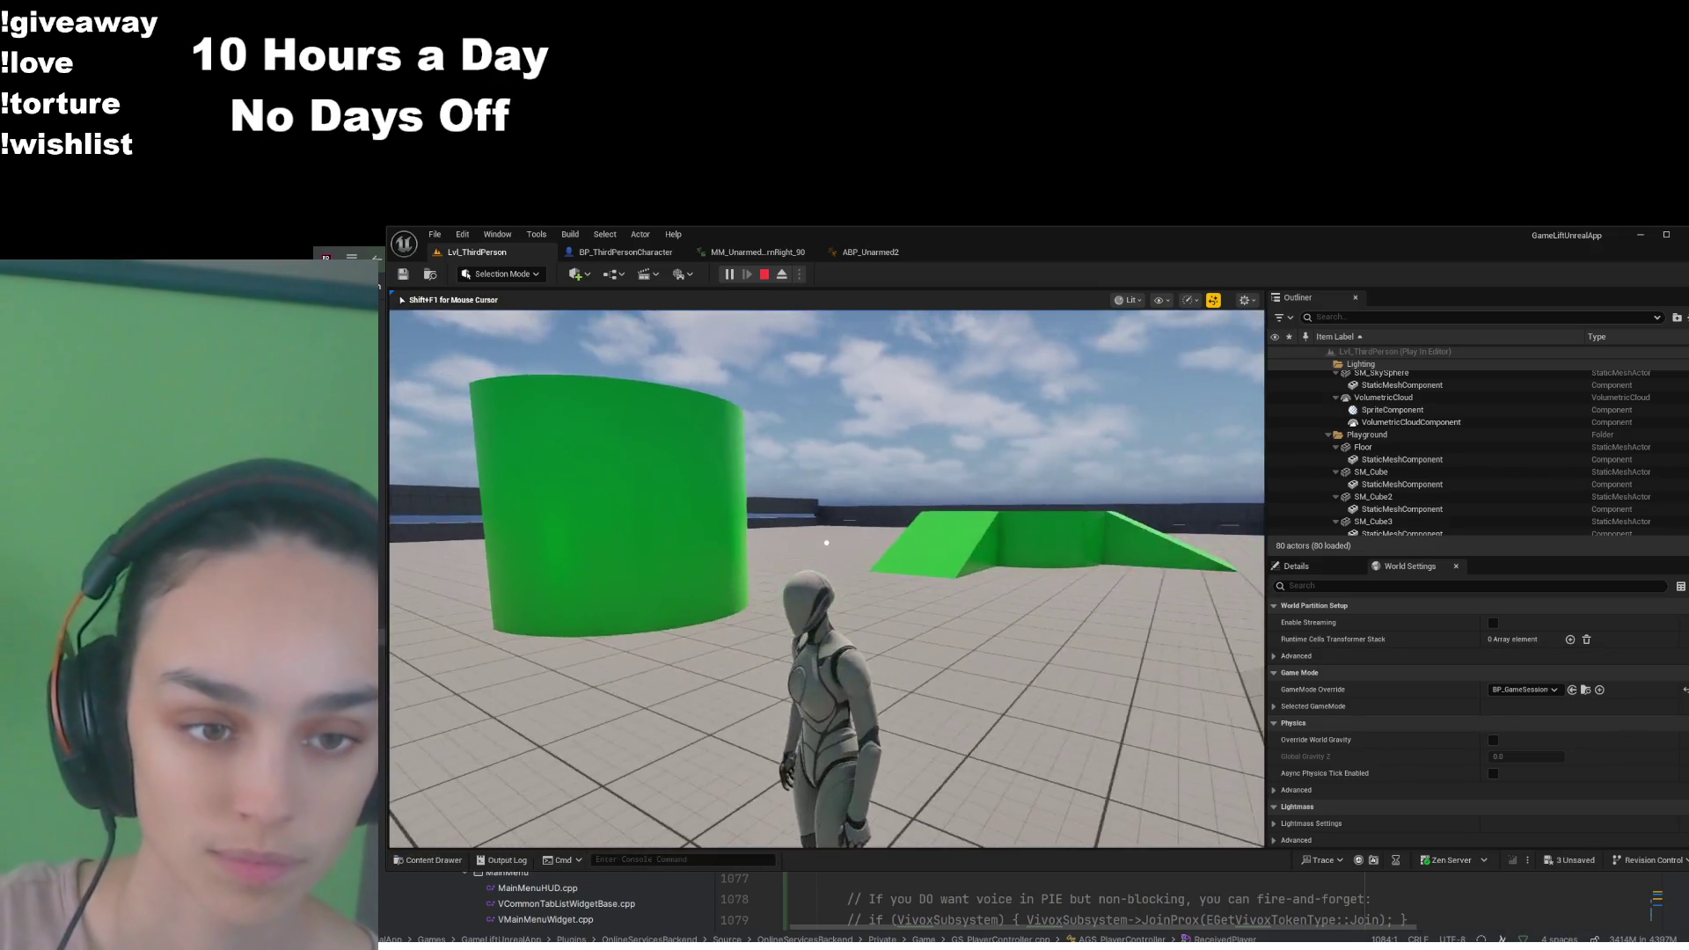
{"action": "key", "text": "w"}
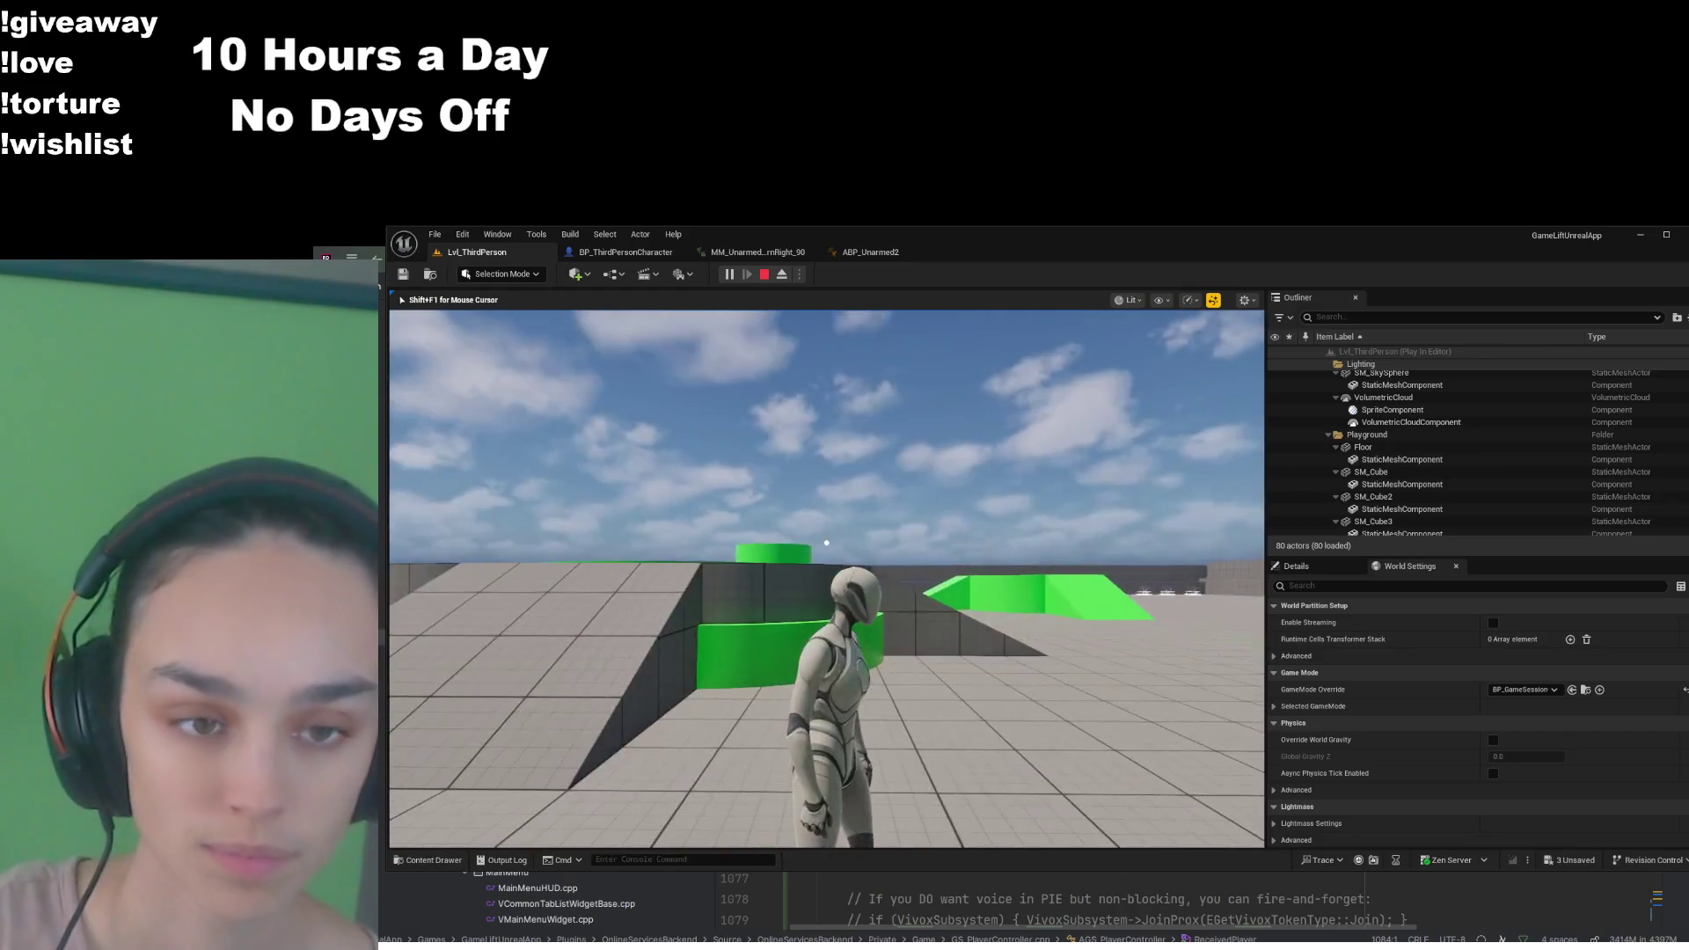
{"action": "key", "text": "w"}
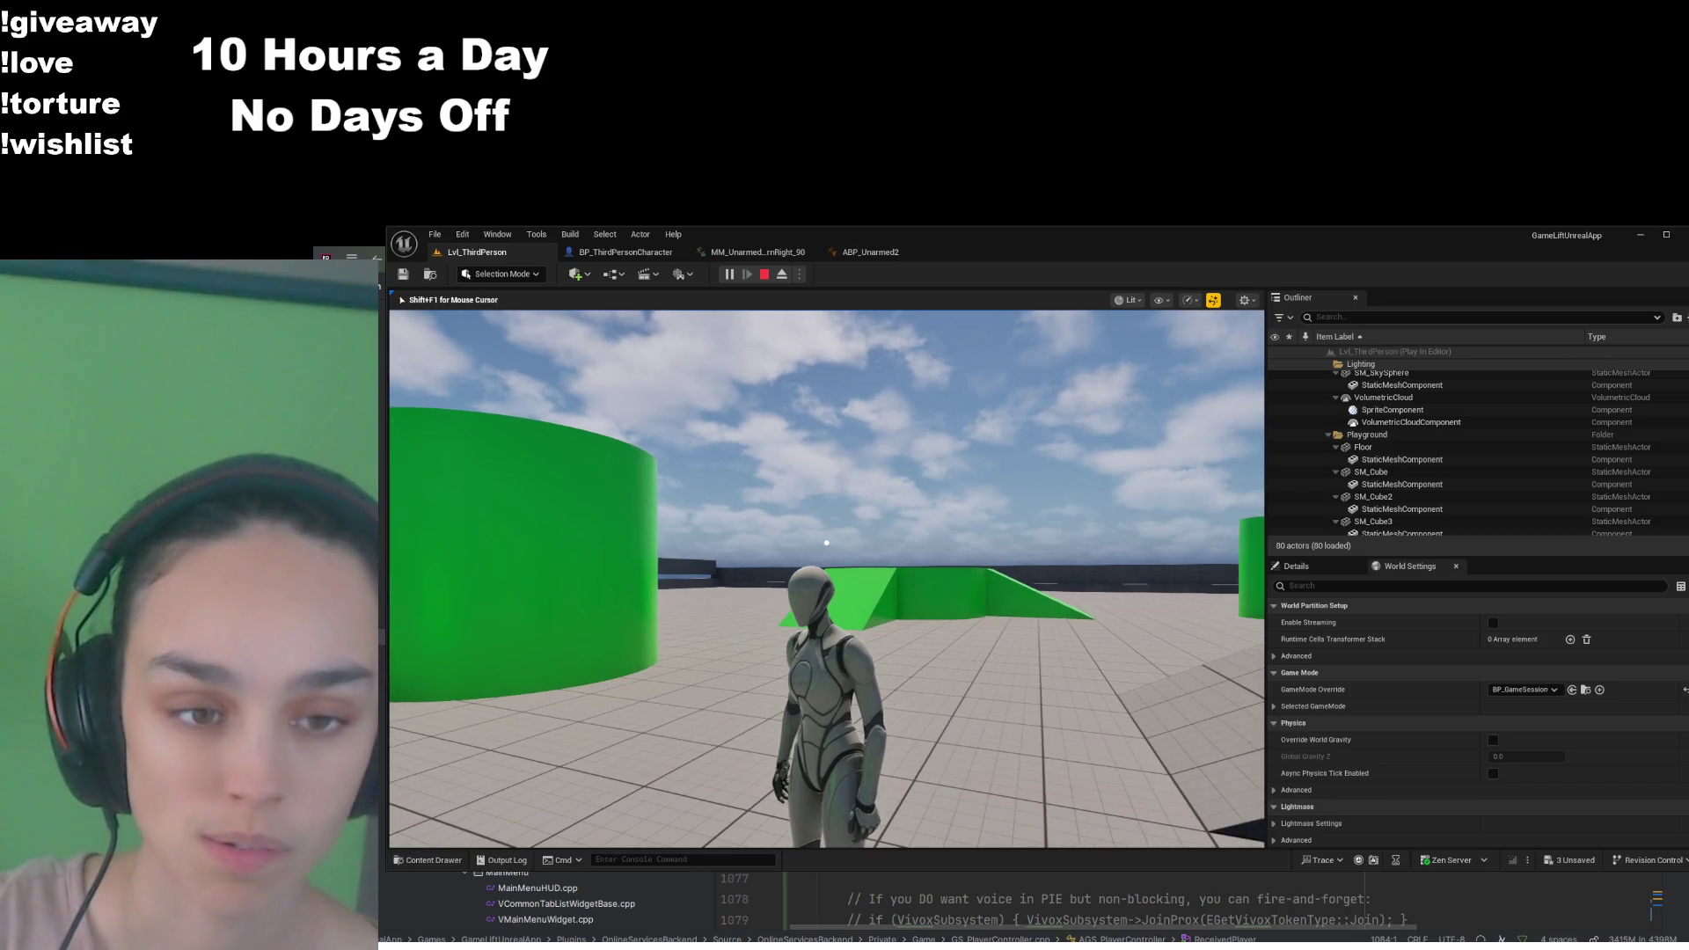
{"action": "key", "text": "w"}
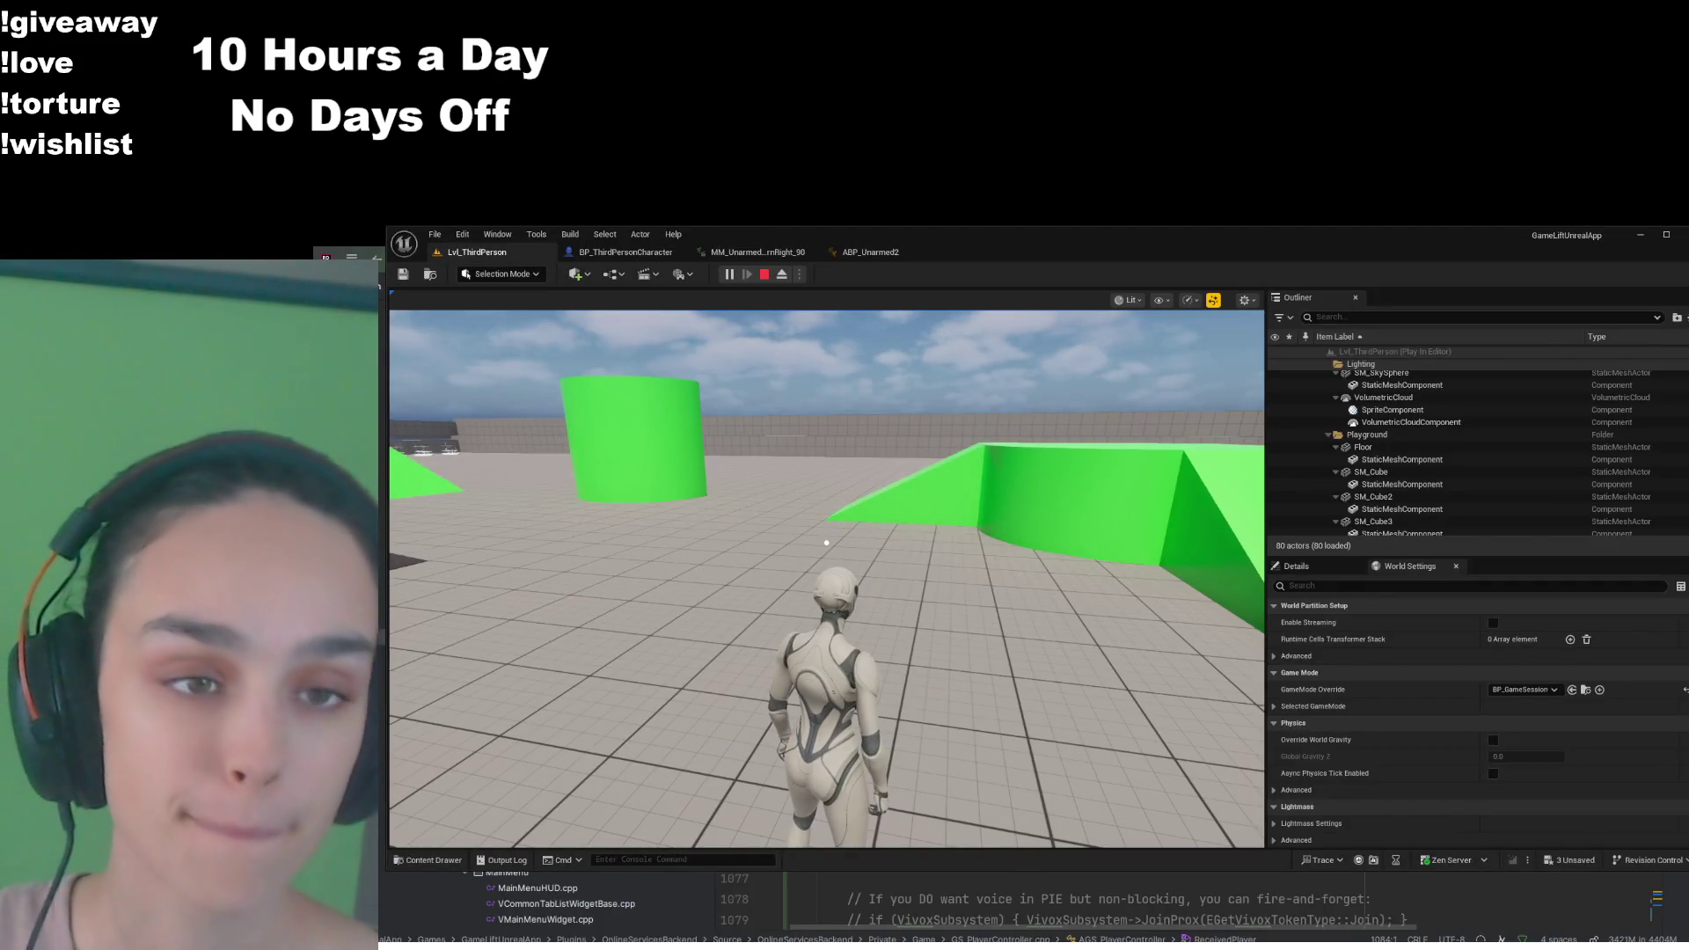
In ABP_Unarmed2's Idle to TurnLeft graph, move the AND and Result nodes up and right
{"action": "left_click", "coordinate": [906, 252]}
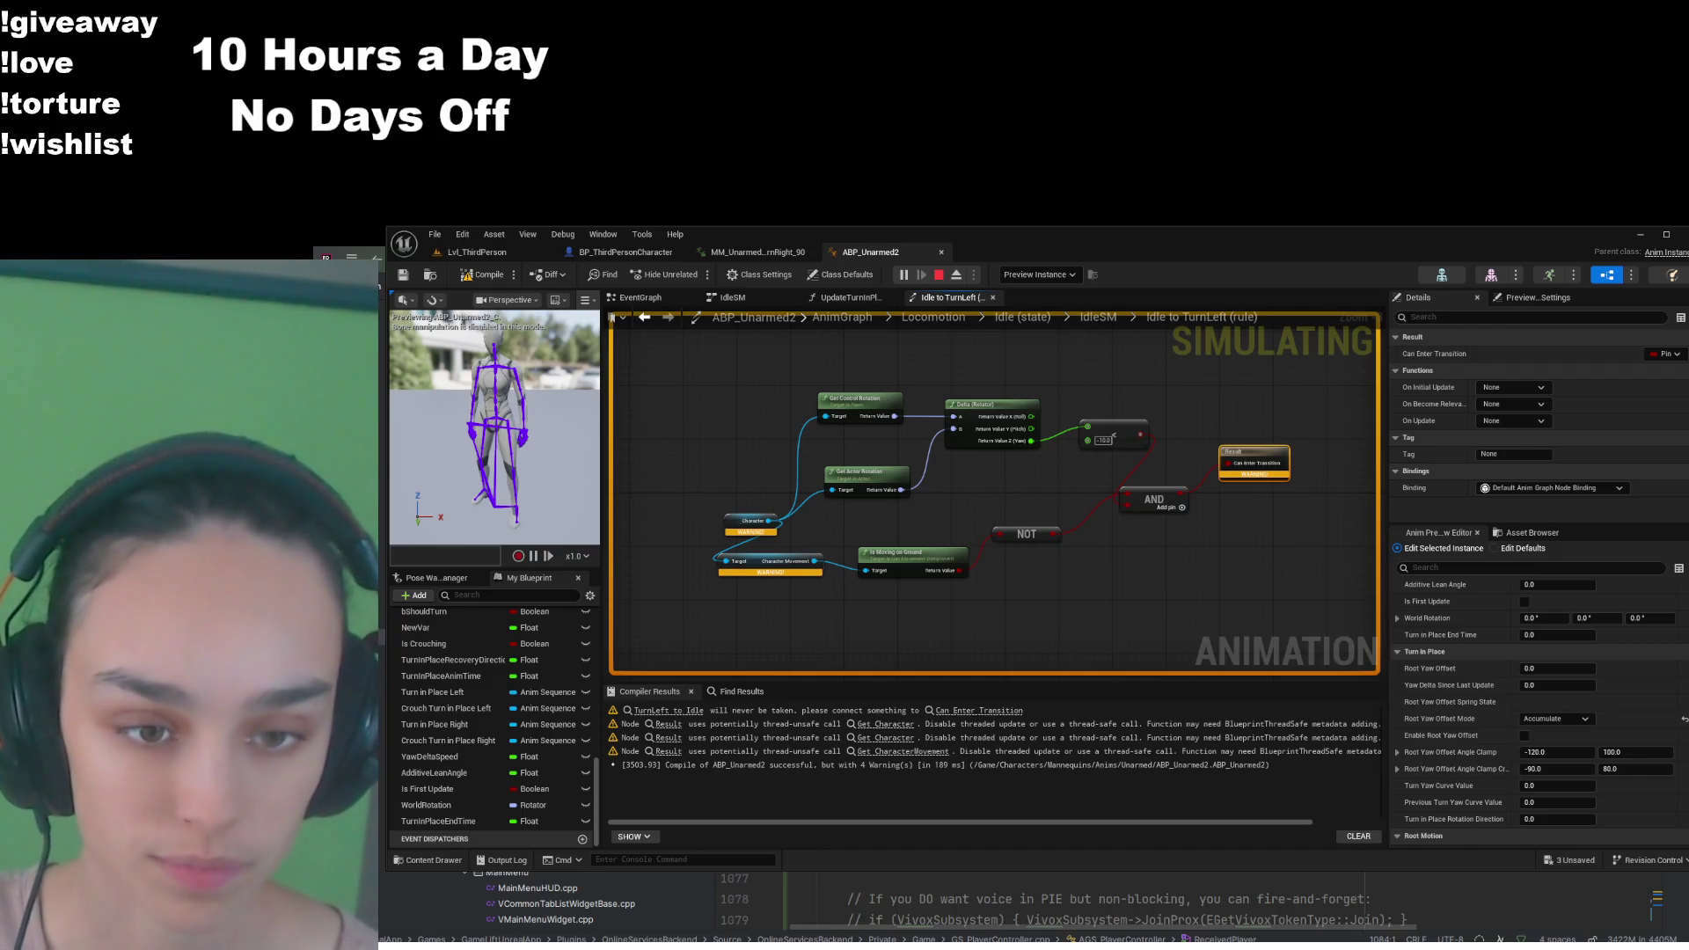
{"action": "left_click", "coordinate": [1054, 799]}
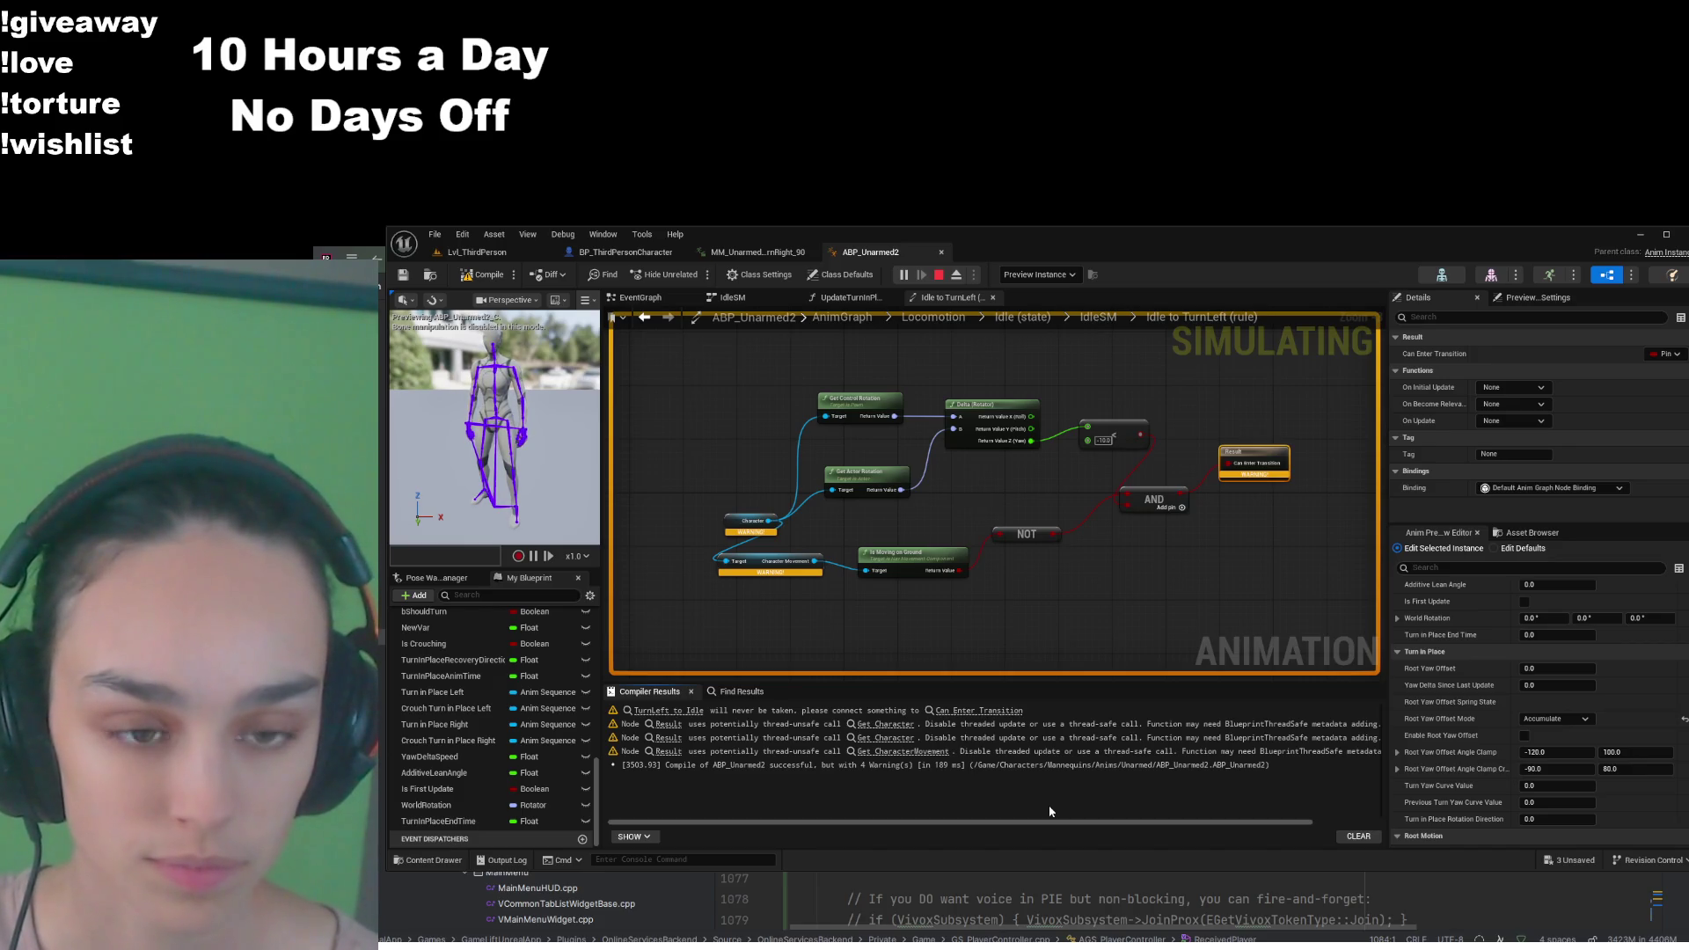
{"action": "left_click", "coordinate": [1221, 535]}
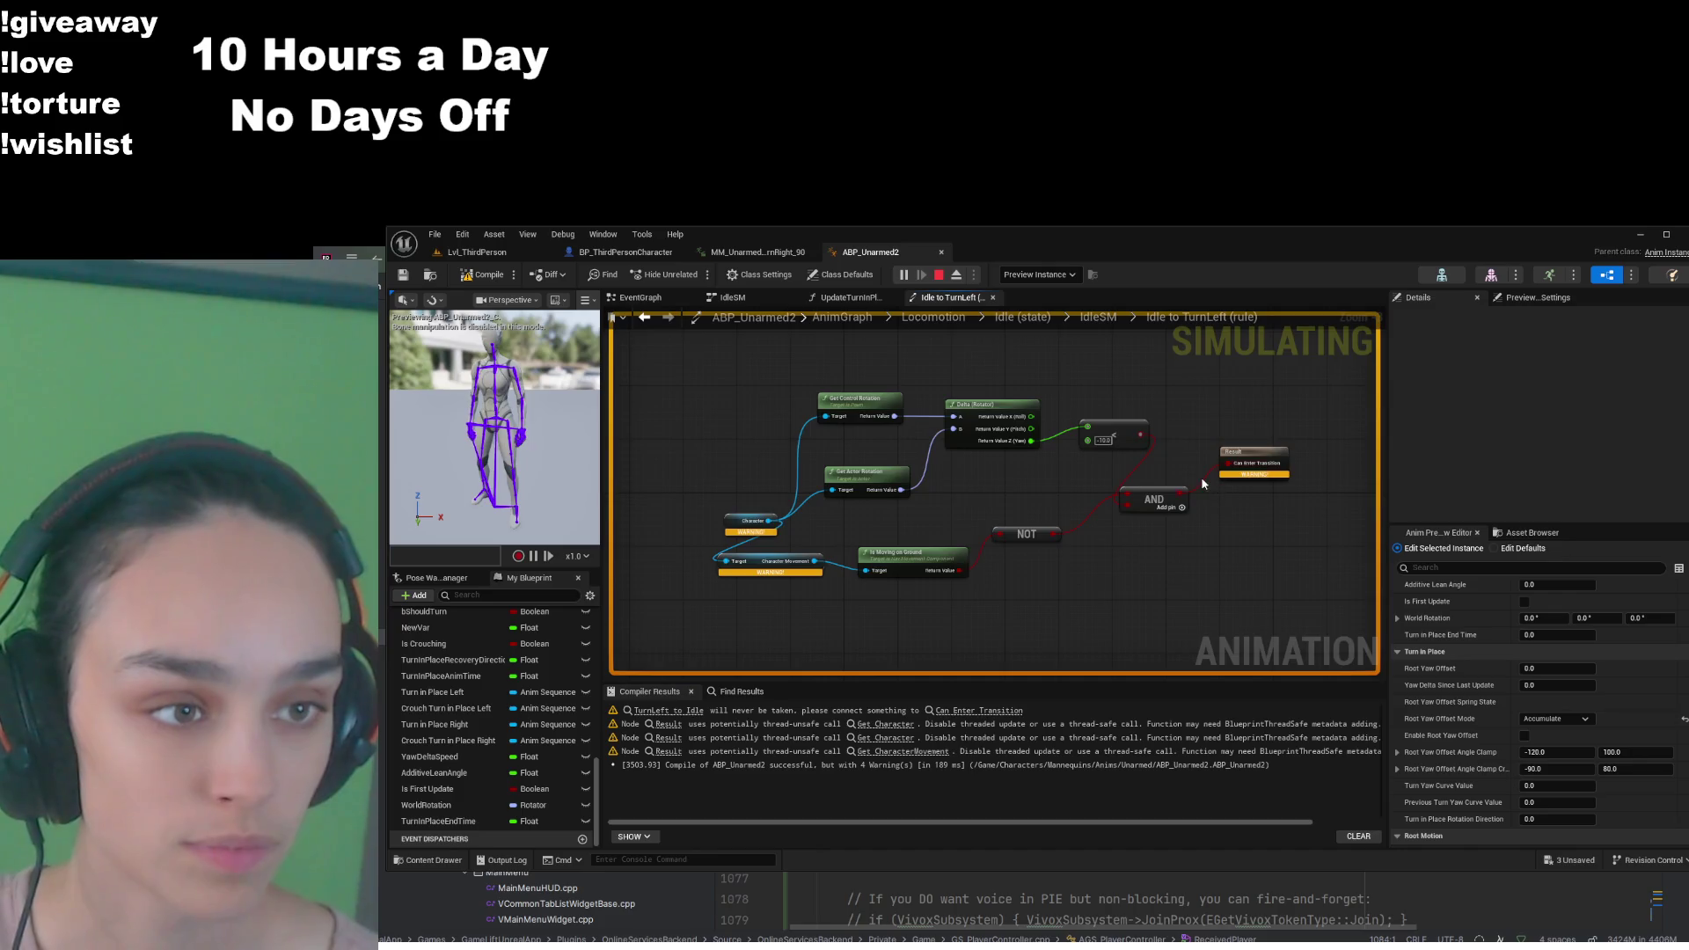
{"action": "scroll", "coordinate": [1200, 480], "scroll_direction": "up", "scroll_amount": 2}
{"action": "left_click_drag", "start_coordinate": [1146, 496], "coordinate": [1186, 477]}
{"action": "left_click_drag", "start_coordinate": [1276, 444], "coordinate": [1314, 425]}
{"action": "left_click", "coordinate": [1179, 414]}
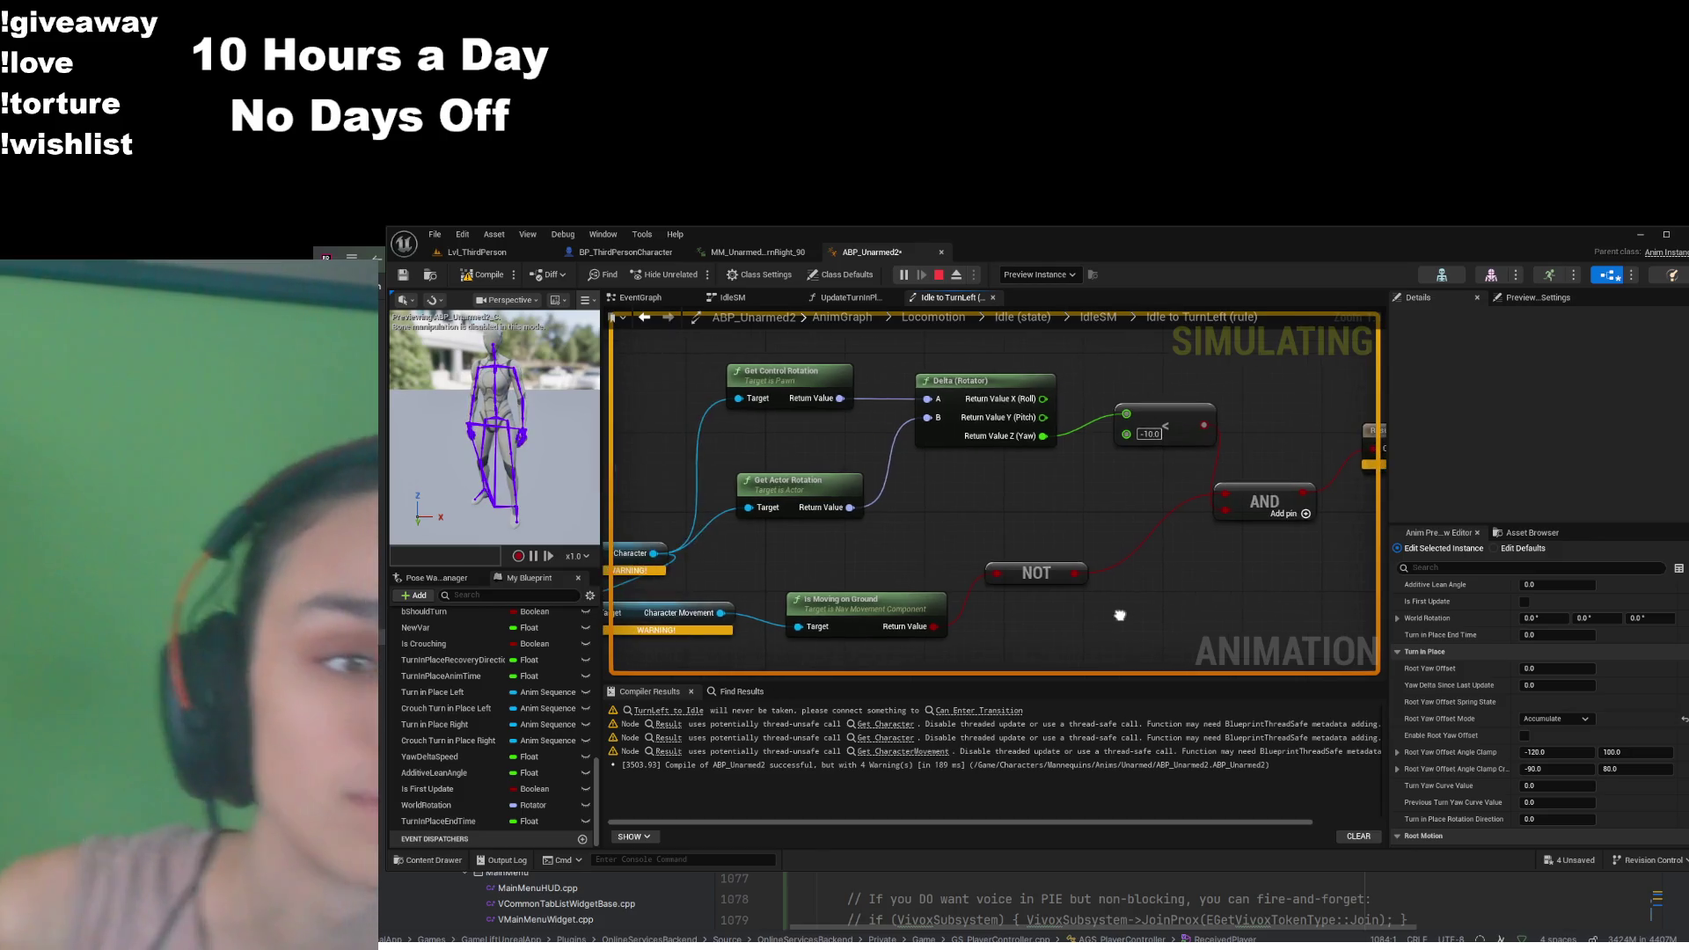
{"action": "scroll", "coordinate": [1119, 583], "scroll_direction": "down", "scroll_amount": 2}
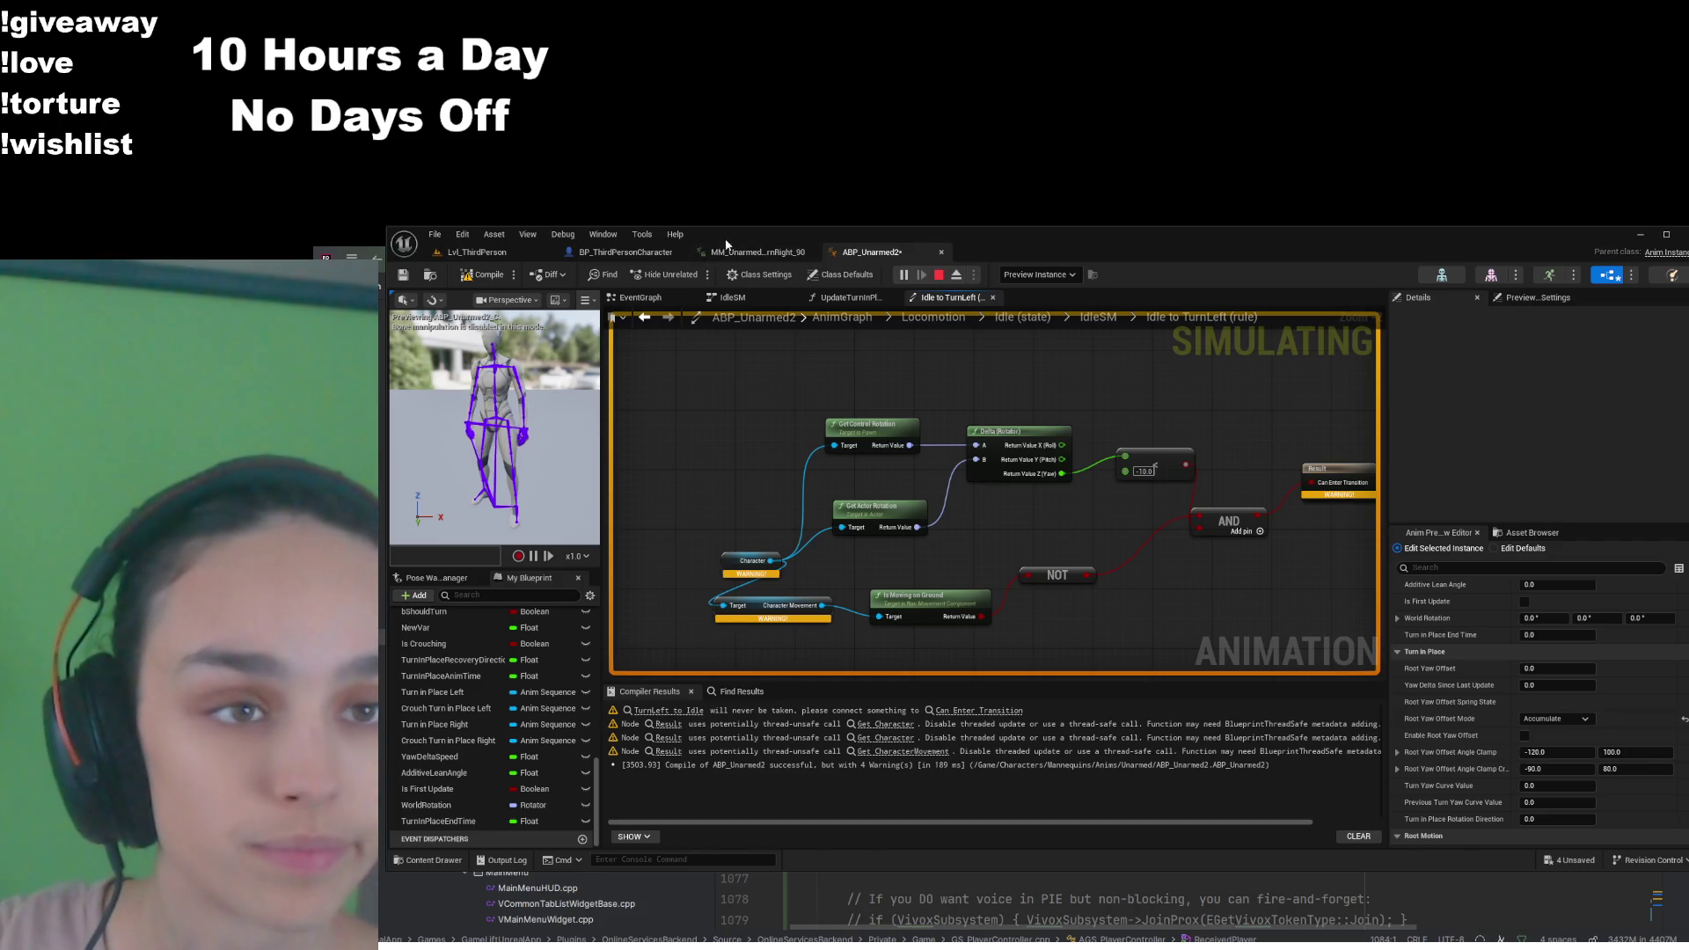
{"action": "left_click", "coordinate": [625, 252]}
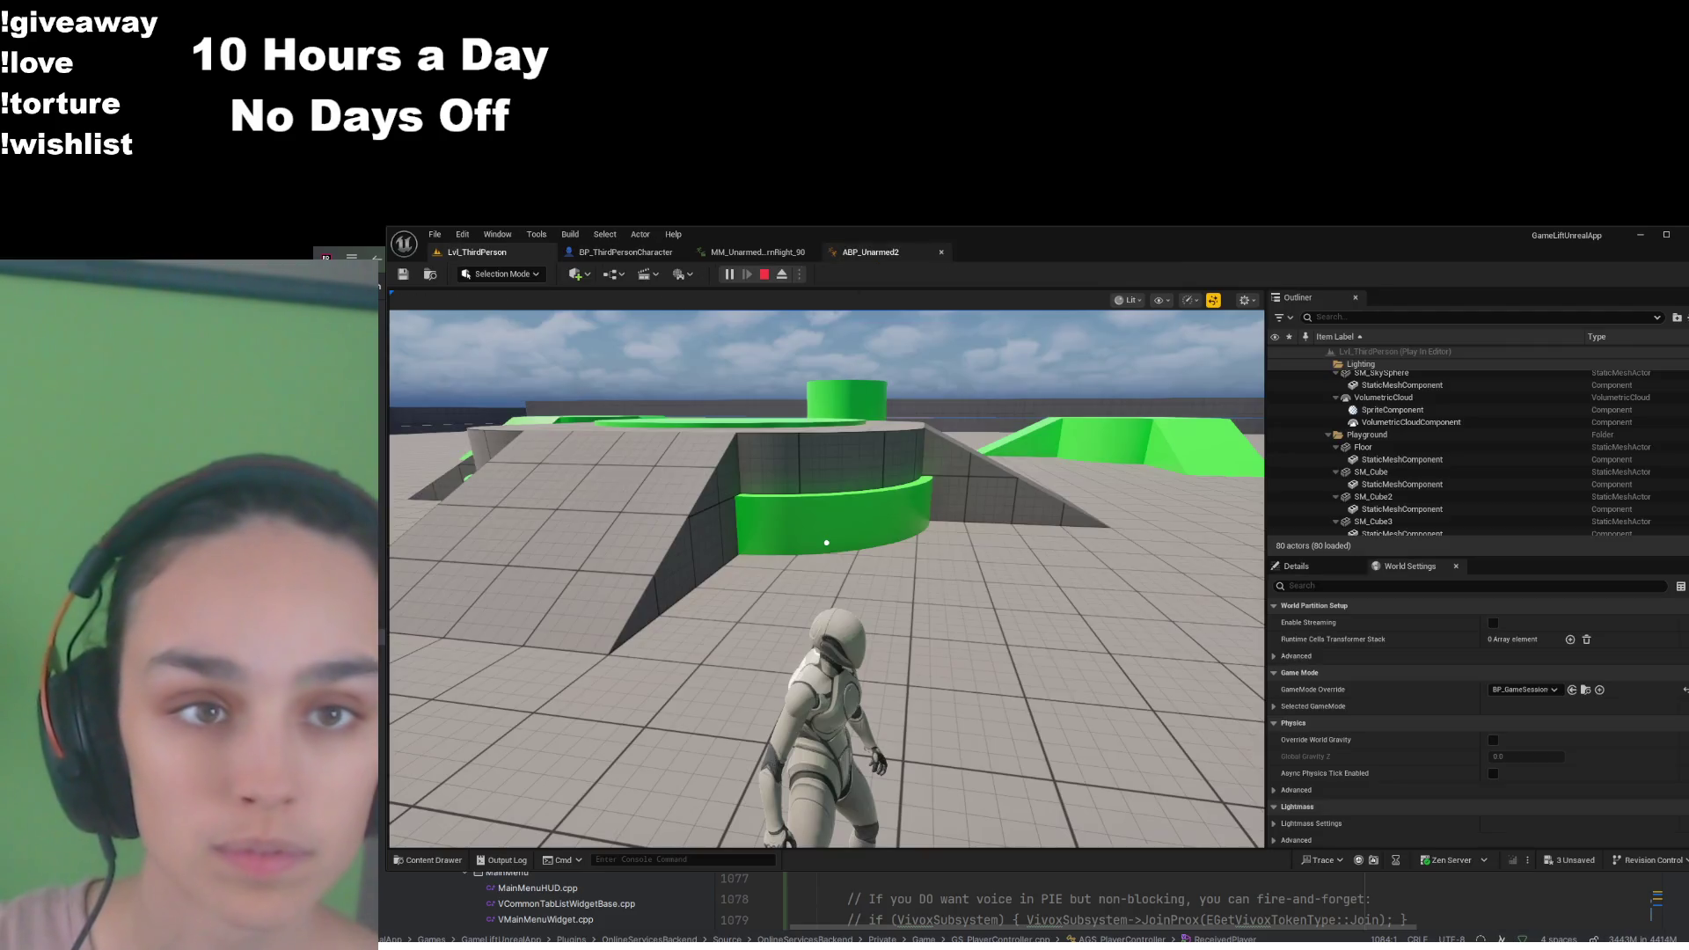
End the play-in-editor session to return to the Lvl_ThirdPerson editor
{"action": "key", "text": "Escape"}
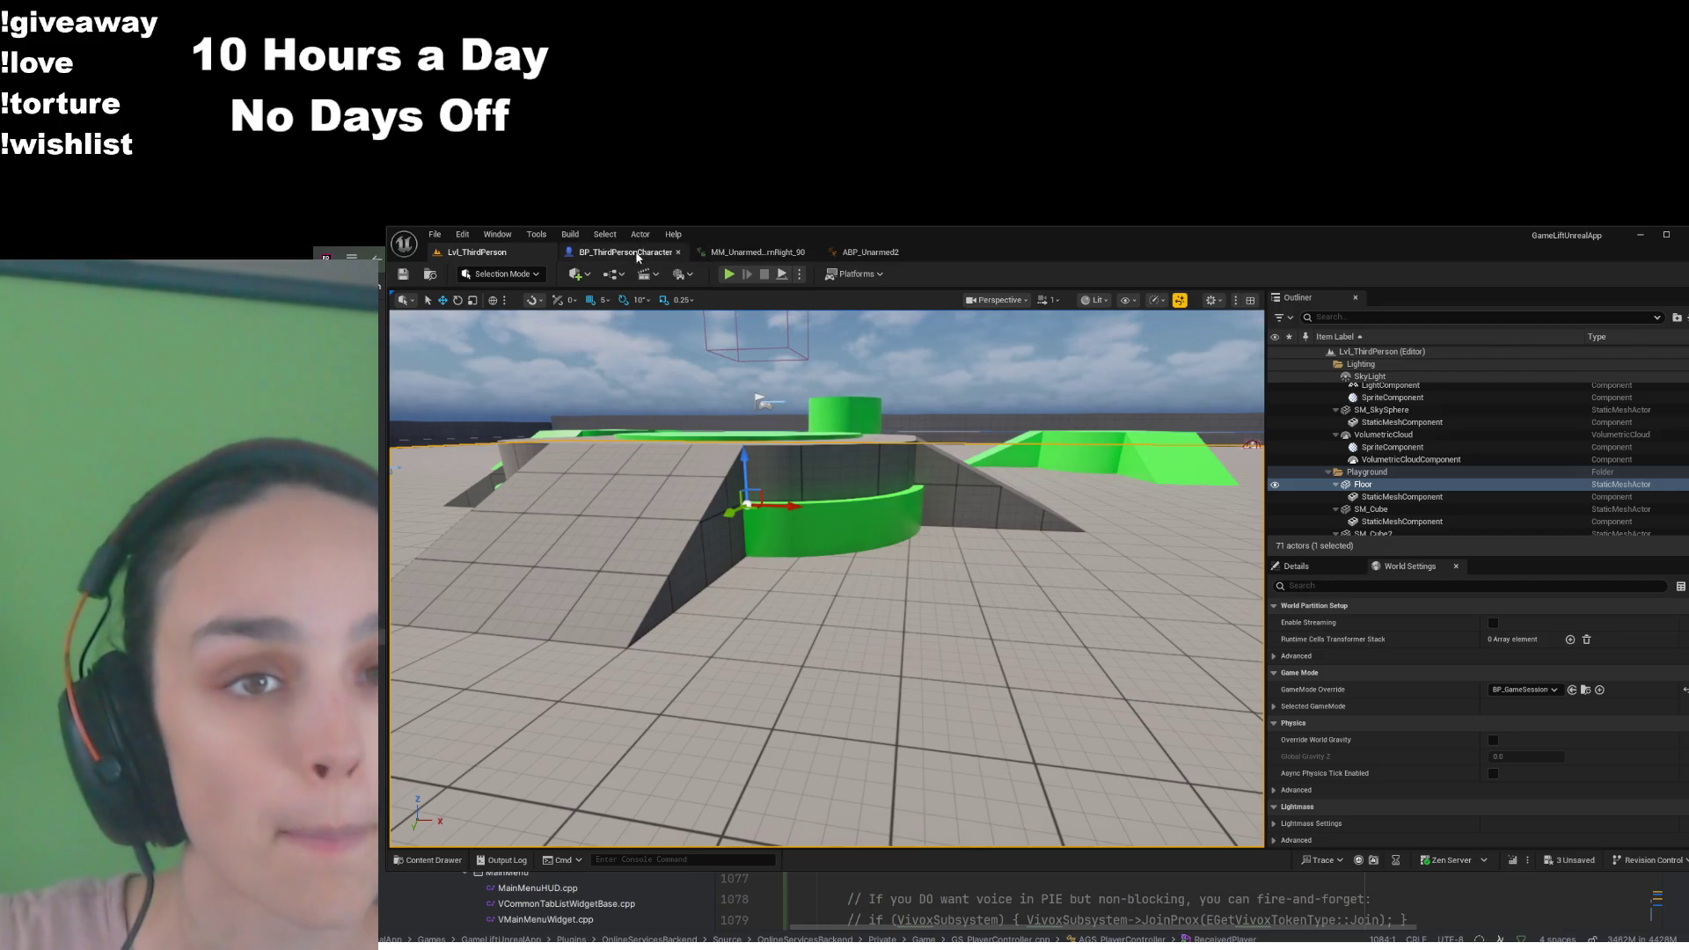
Re-enable Use Controller Rotation Yaw in BP_ThirdPersonCharacter, save it, and preview the turn-right-90 animation
{"action": "left_click", "coordinate": [639, 254]}
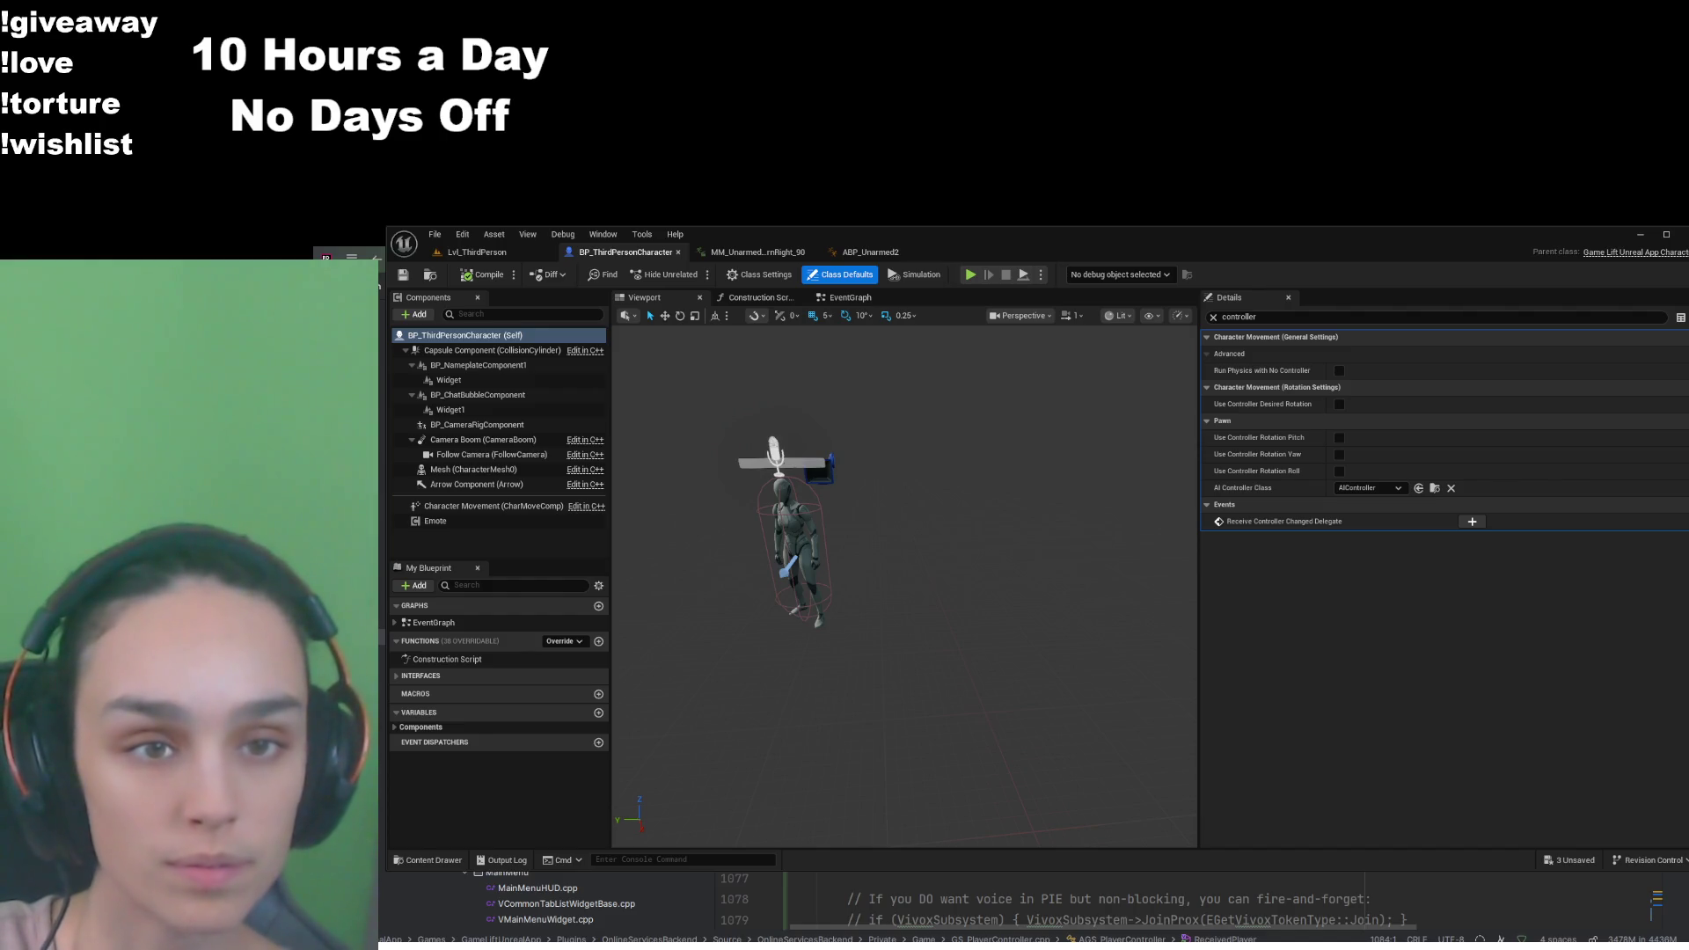
{"action": "left_click", "coordinate": [1339, 454]}
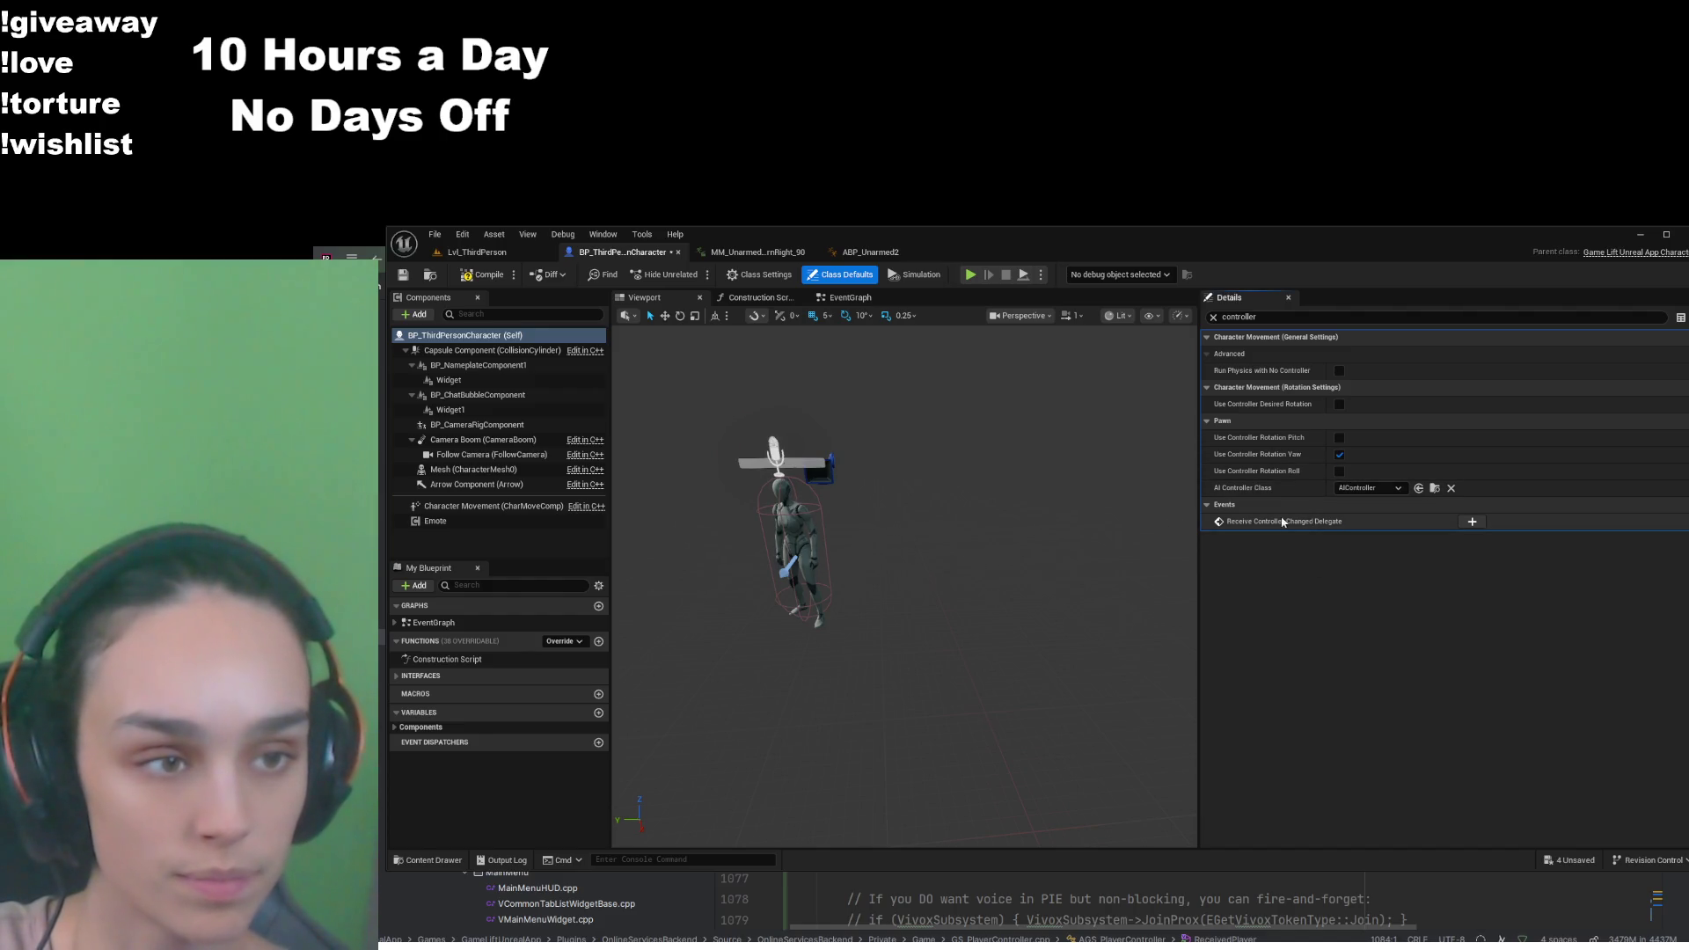
{"action": "left_click", "coordinate": [397, 279]}
{"action": "left_click", "coordinate": [756, 252]}
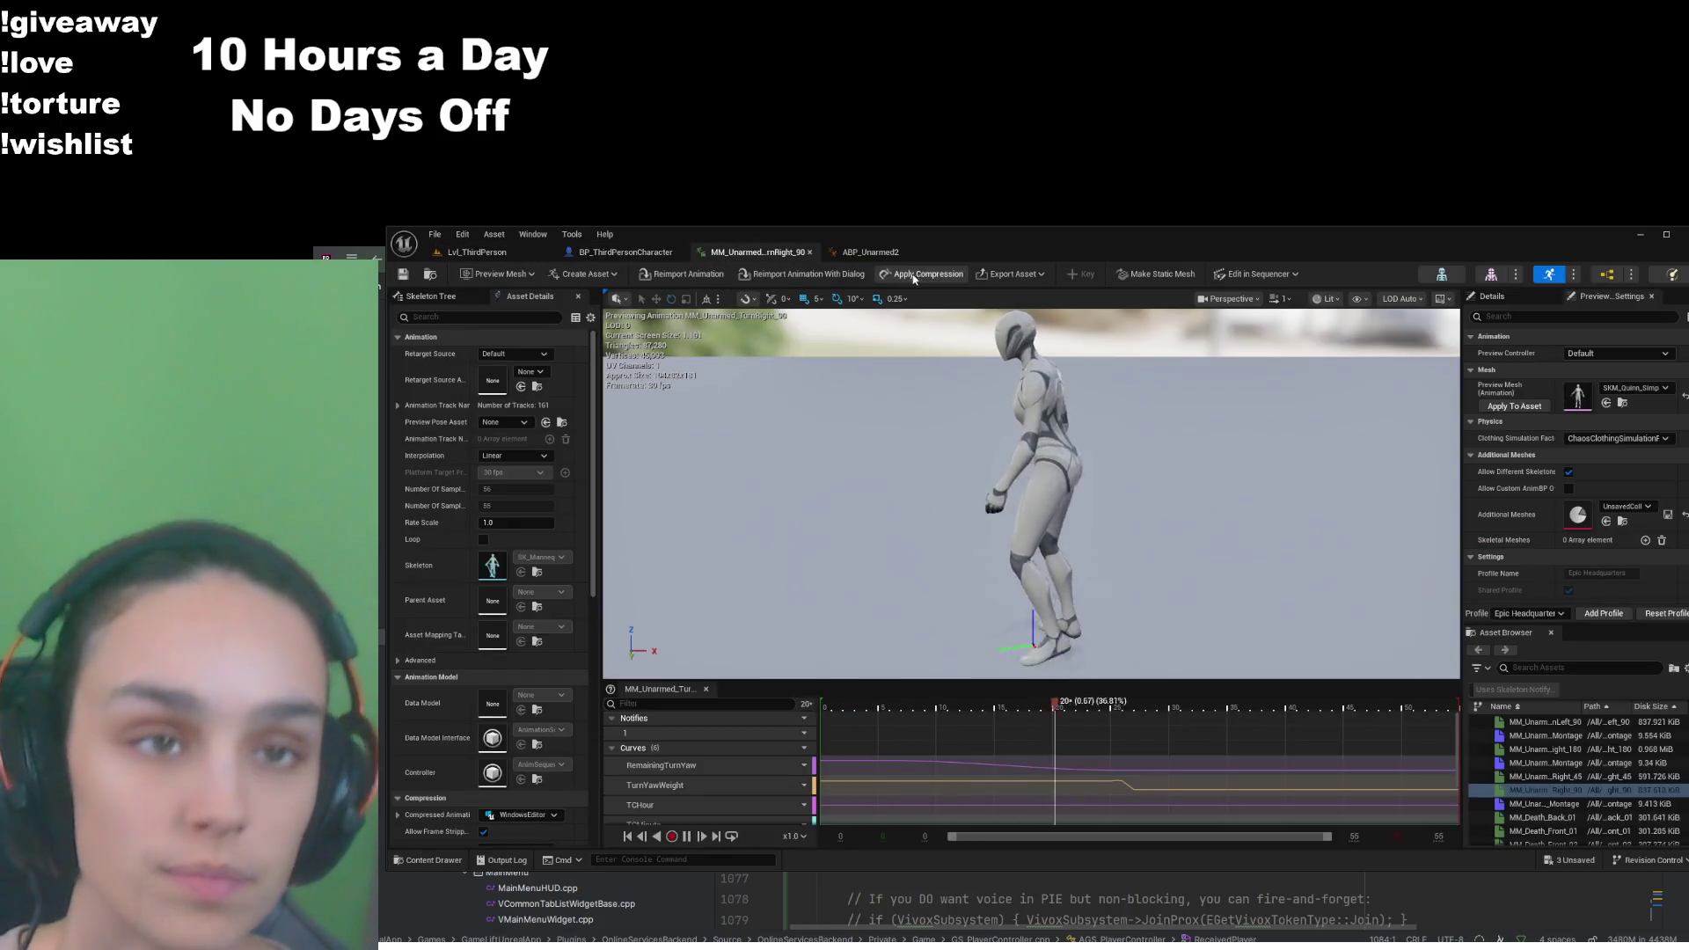
{"action": "left_click", "coordinate": [896, 255]}
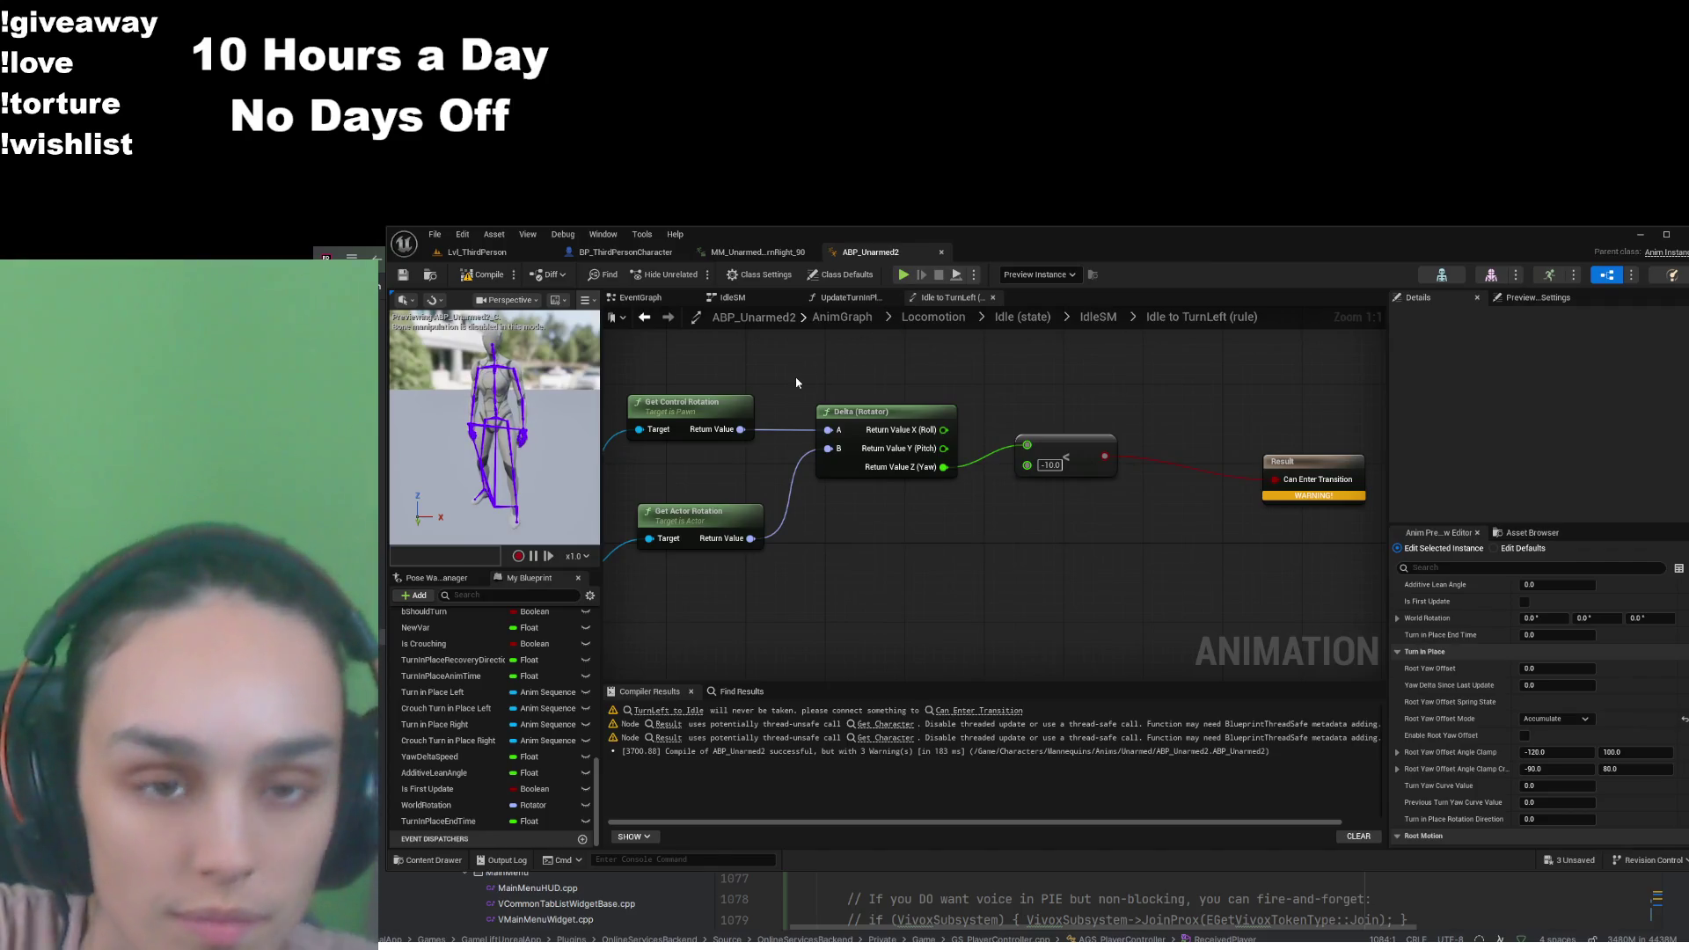
Add a Get Camera Rotation node by pulling a wire from the Character output
{"action": "left_click_drag", "start_coordinate": [782, 610], "coordinate": [939, 629]}
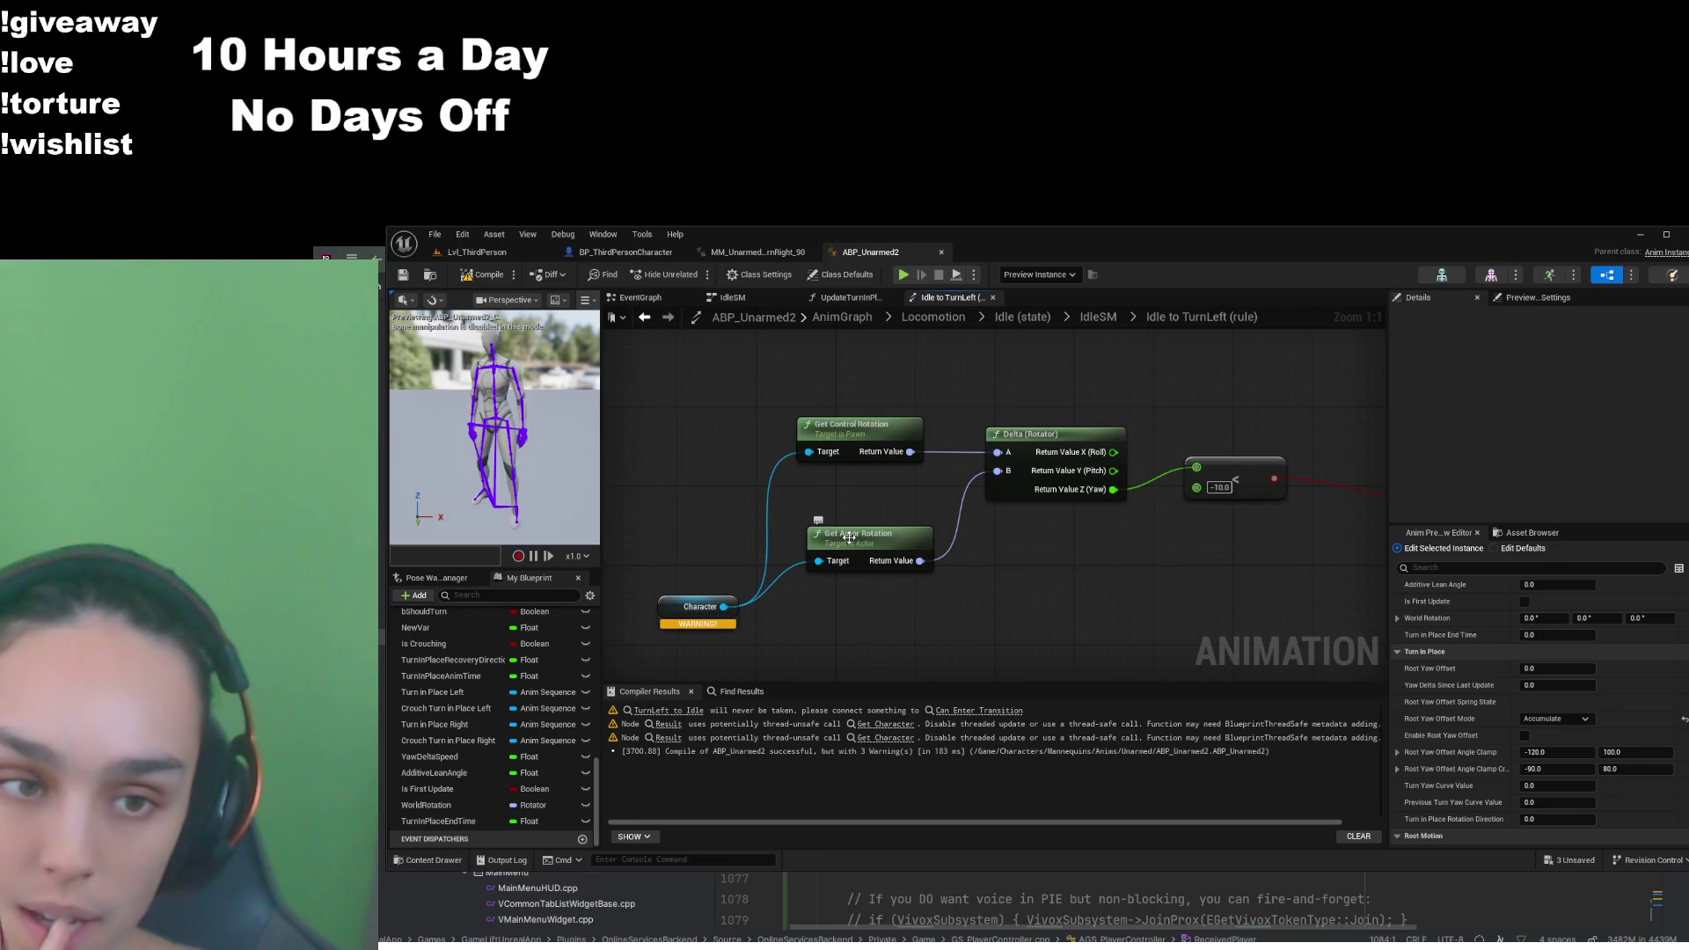
{"action": "left_click", "coordinate": [865, 428]}
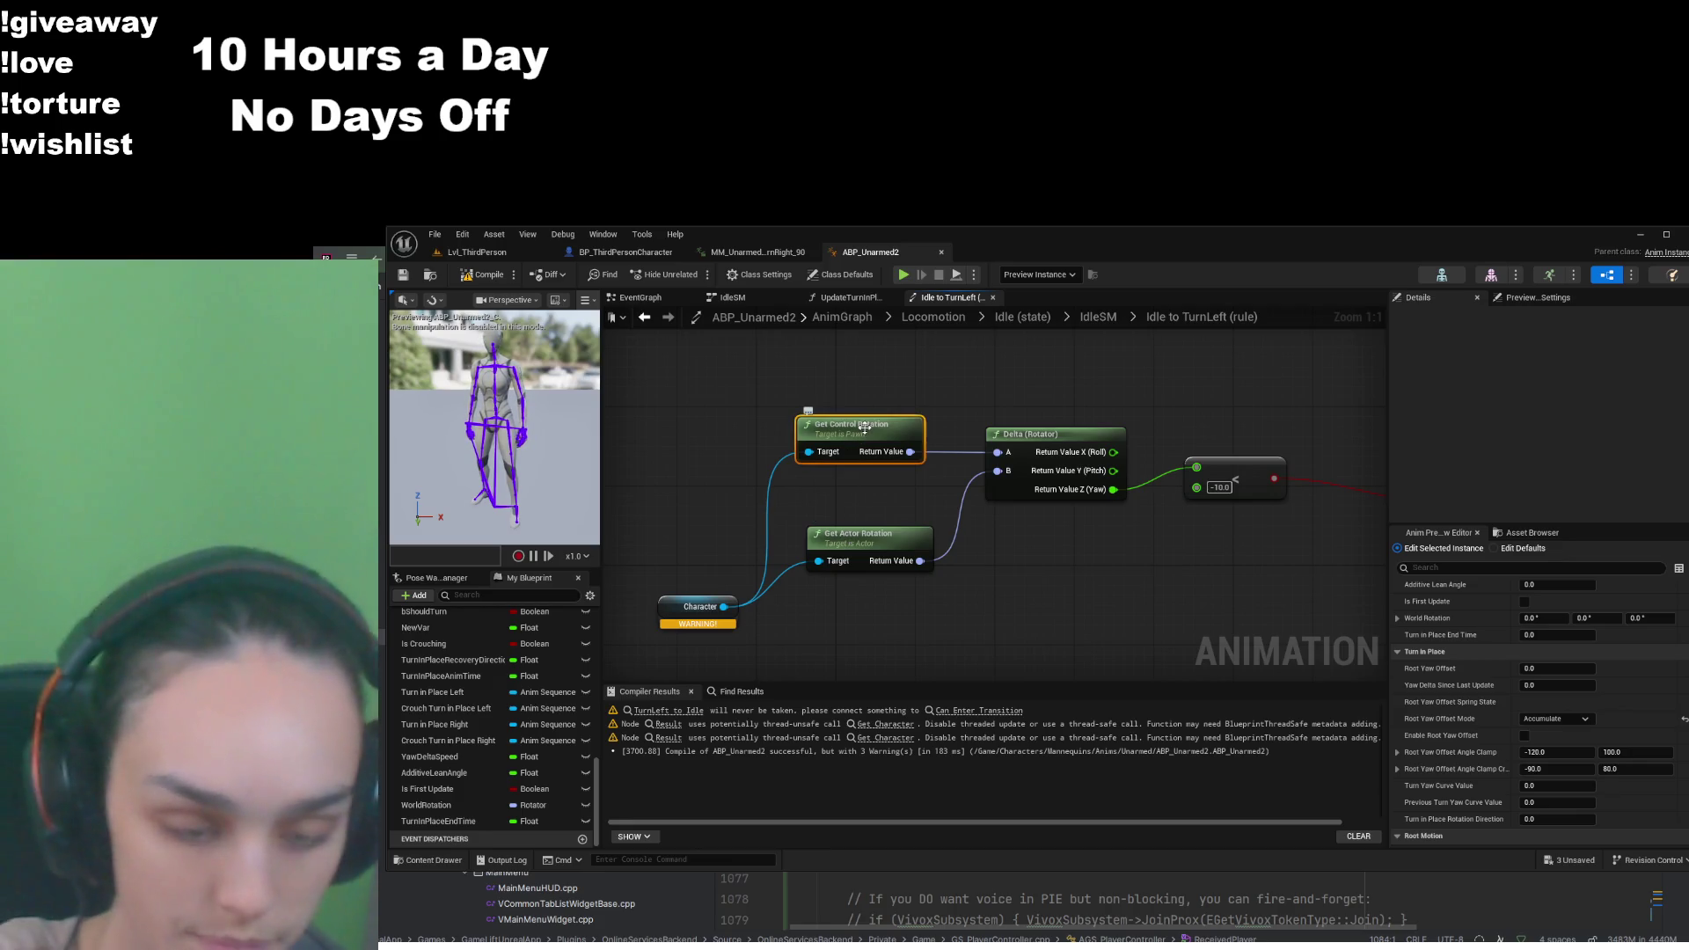
{"action": "left_click_drag", "start_coordinate": [728, 607], "coordinate": [754, 455]}
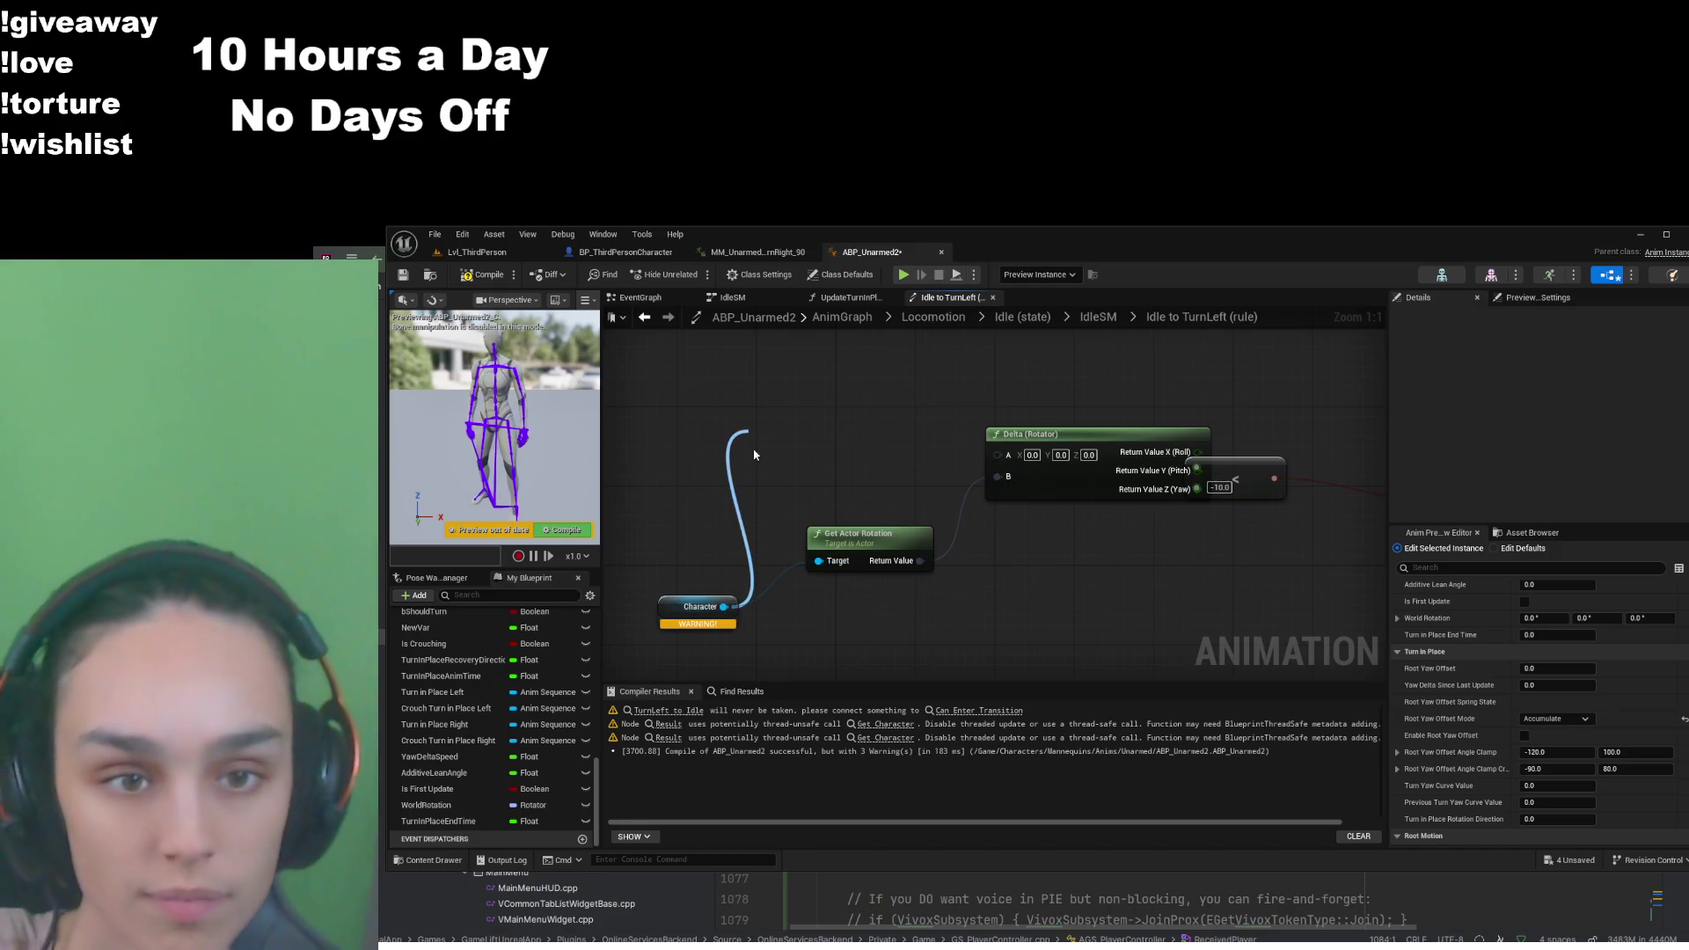
{"action": "left_click", "coordinate": [840, 484]}
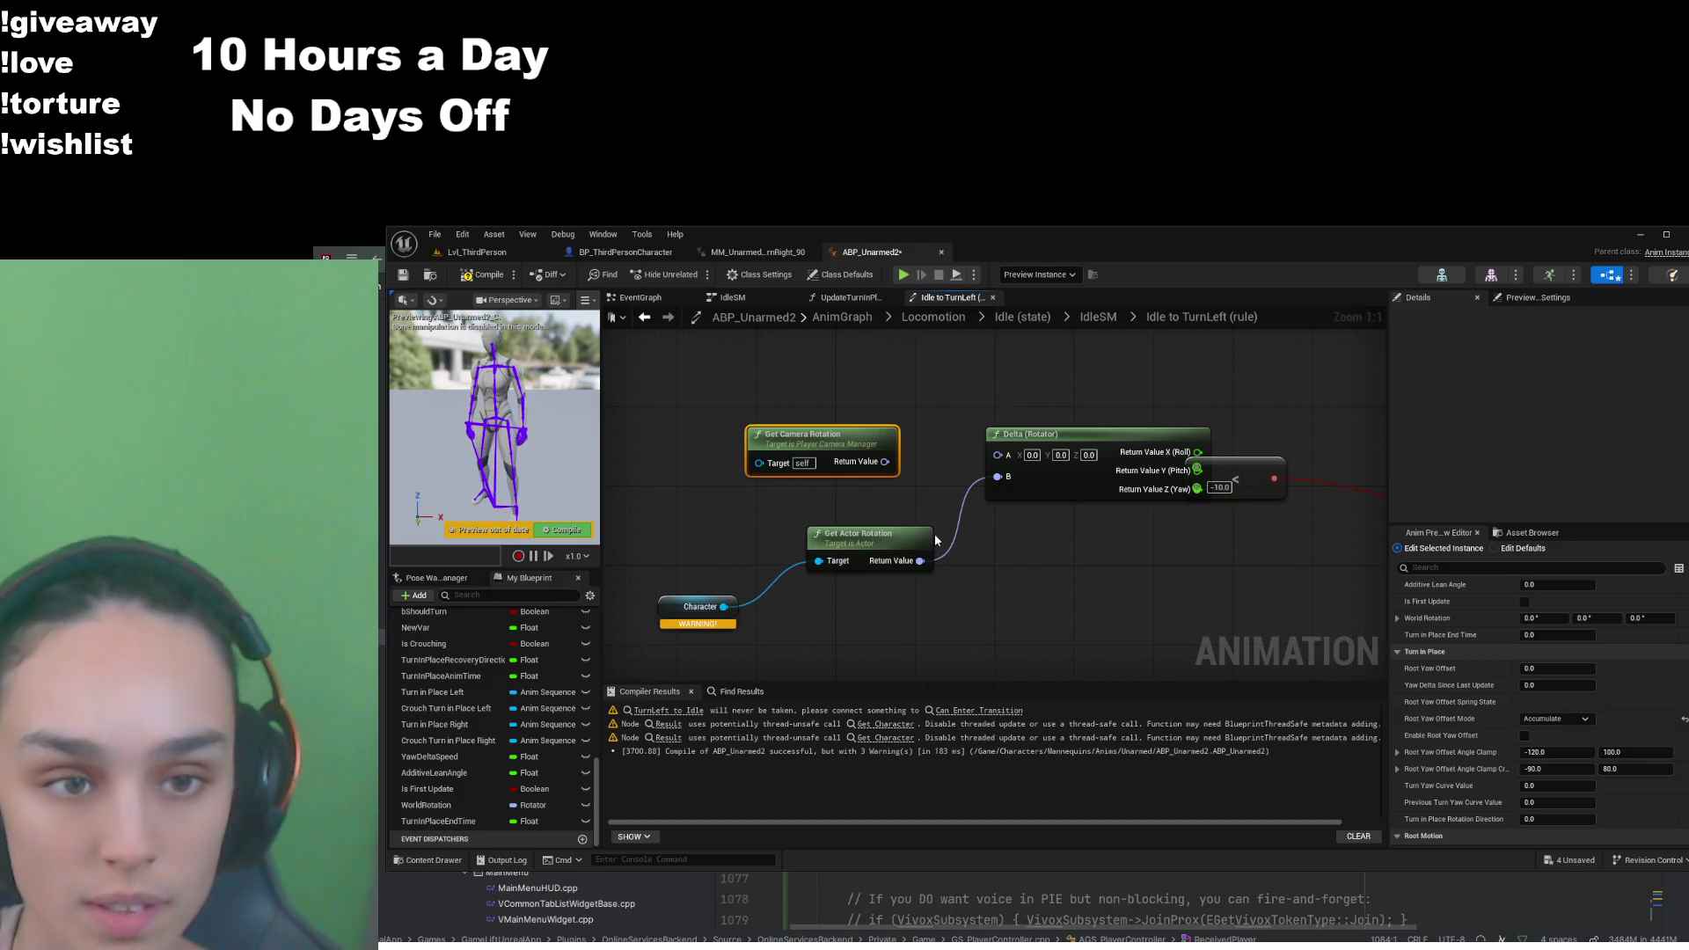
Wire Get Camera Rotation's Return Value into Delta (Rotator) A and compile the blueprint
{"action": "right_click", "coordinate": [885, 461]}
{"action": "left_click", "coordinate": [932, 519]}
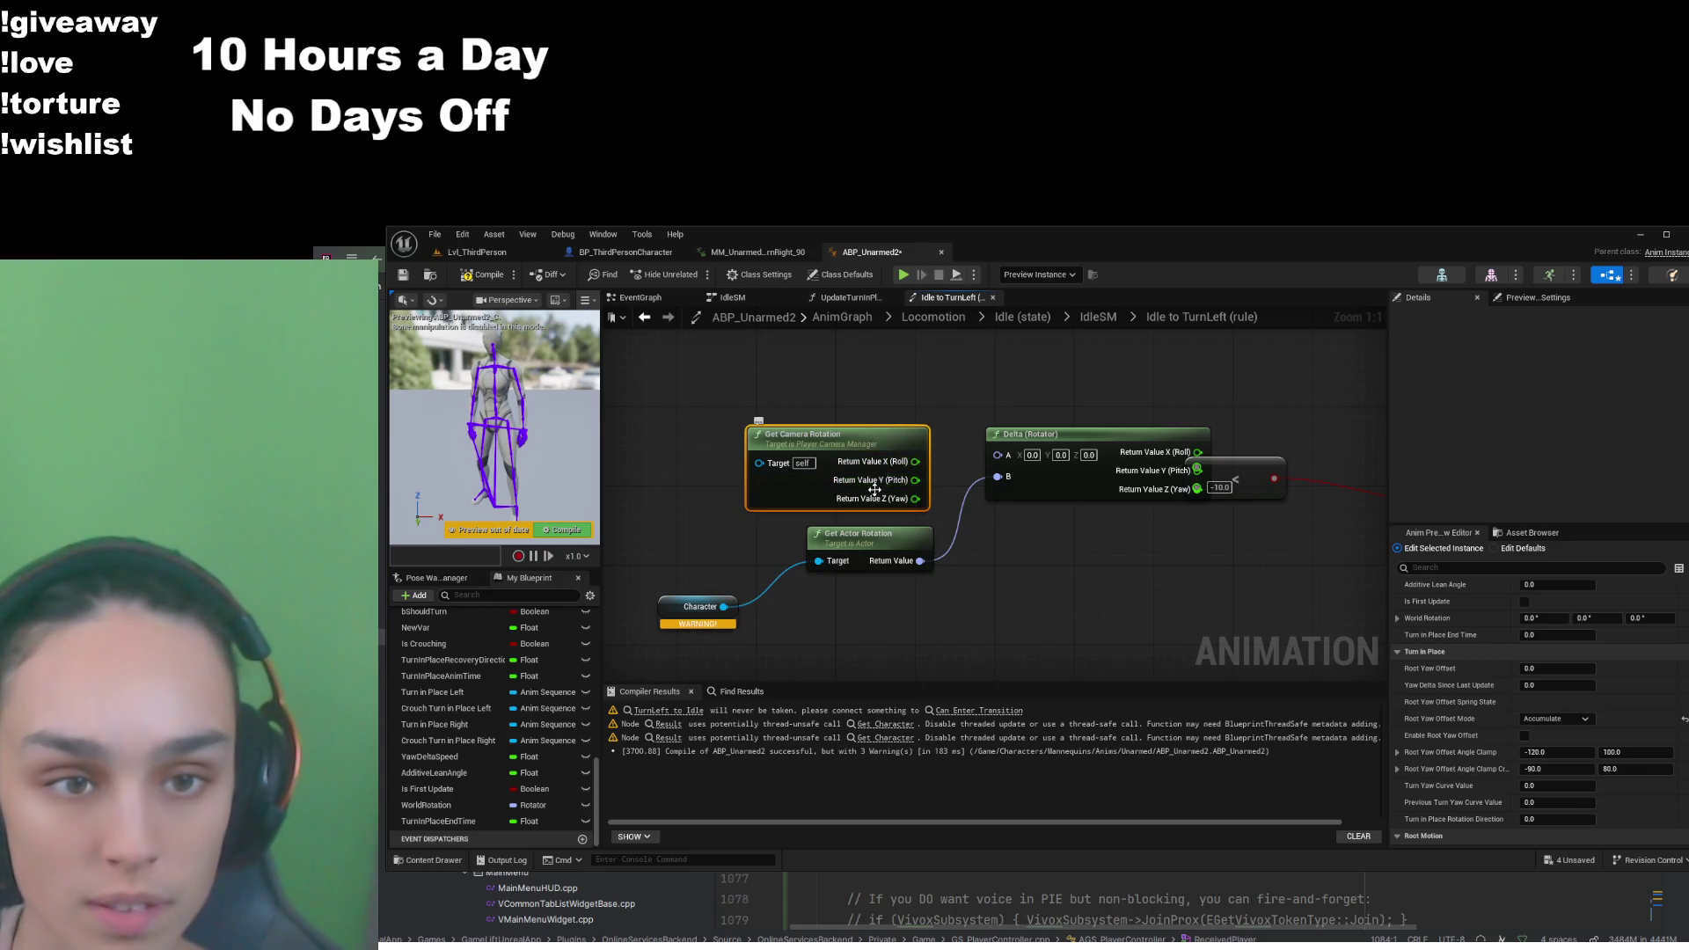
{"action": "key", "text": "ctrl+z"}
{"action": "mouse_move", "coordinate": [884, 461]}
{"action": "left_mouse_down"}
{"action": "mouse_move", "coordinate": [975, 478]}
{"action": "mouse_move", "coordinate": [996, 452]}
{"action": "left_mouse_up"}
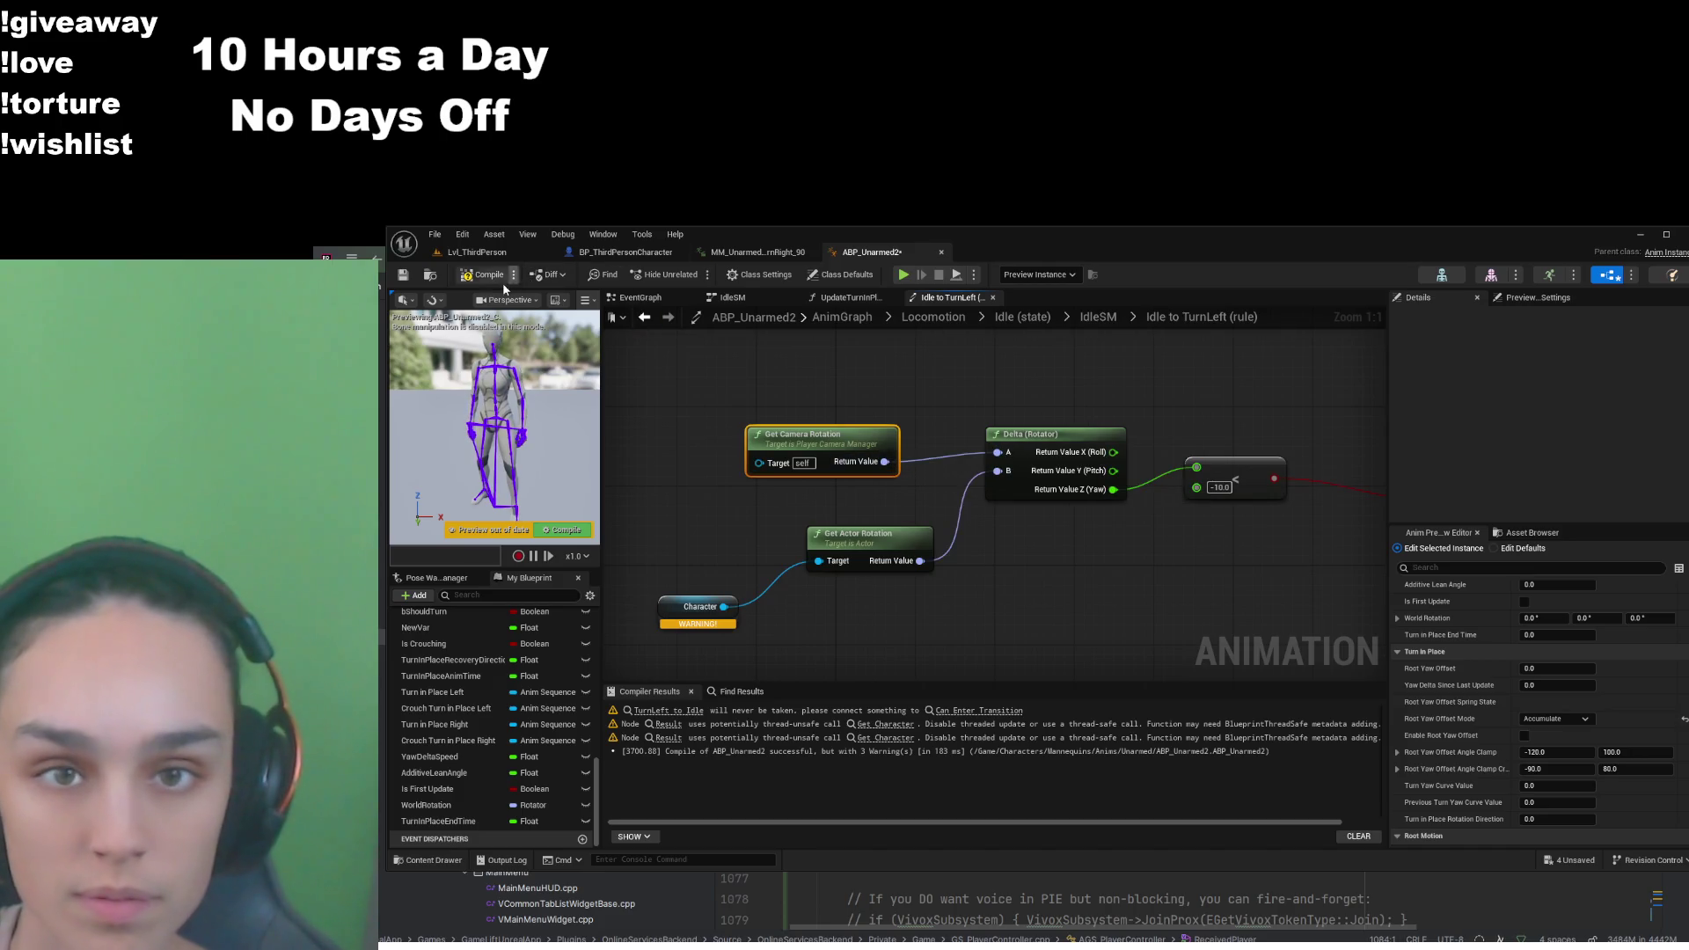
{"action": "left_click", "coordinate": [472, 278]}
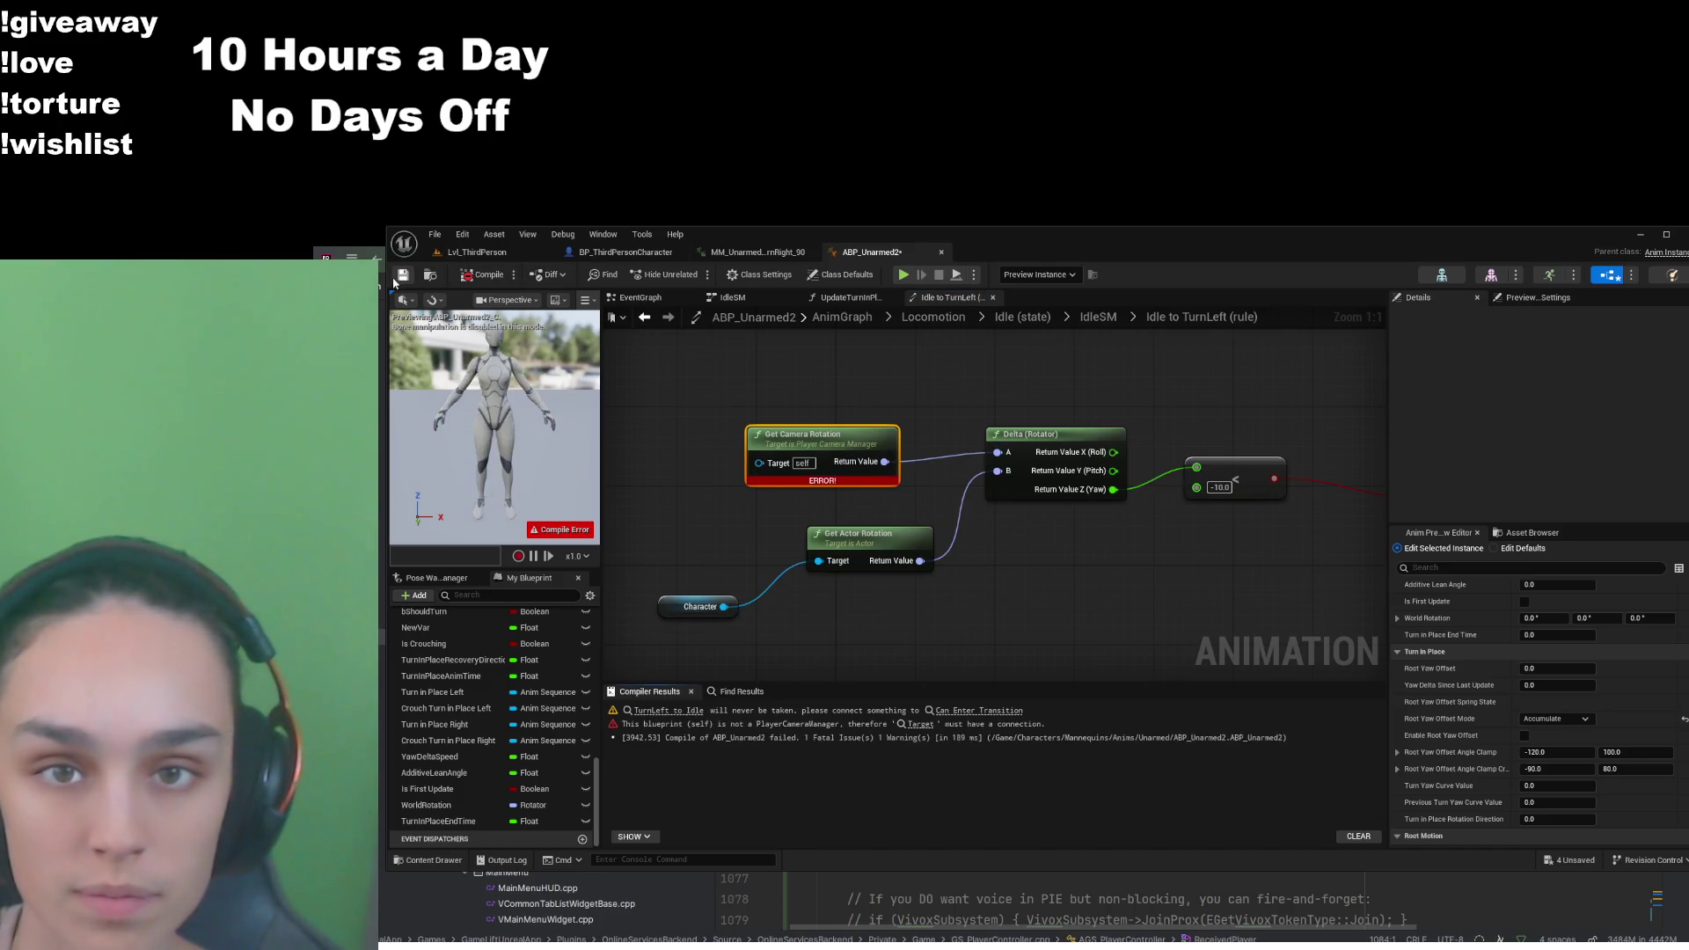
Try wiring Character to the camera node's Target, then delete the Get Camera Rotation node
{"action": "left_click_drag", "start_coordinate": [727, 607], "coordinate": [757, 467]}
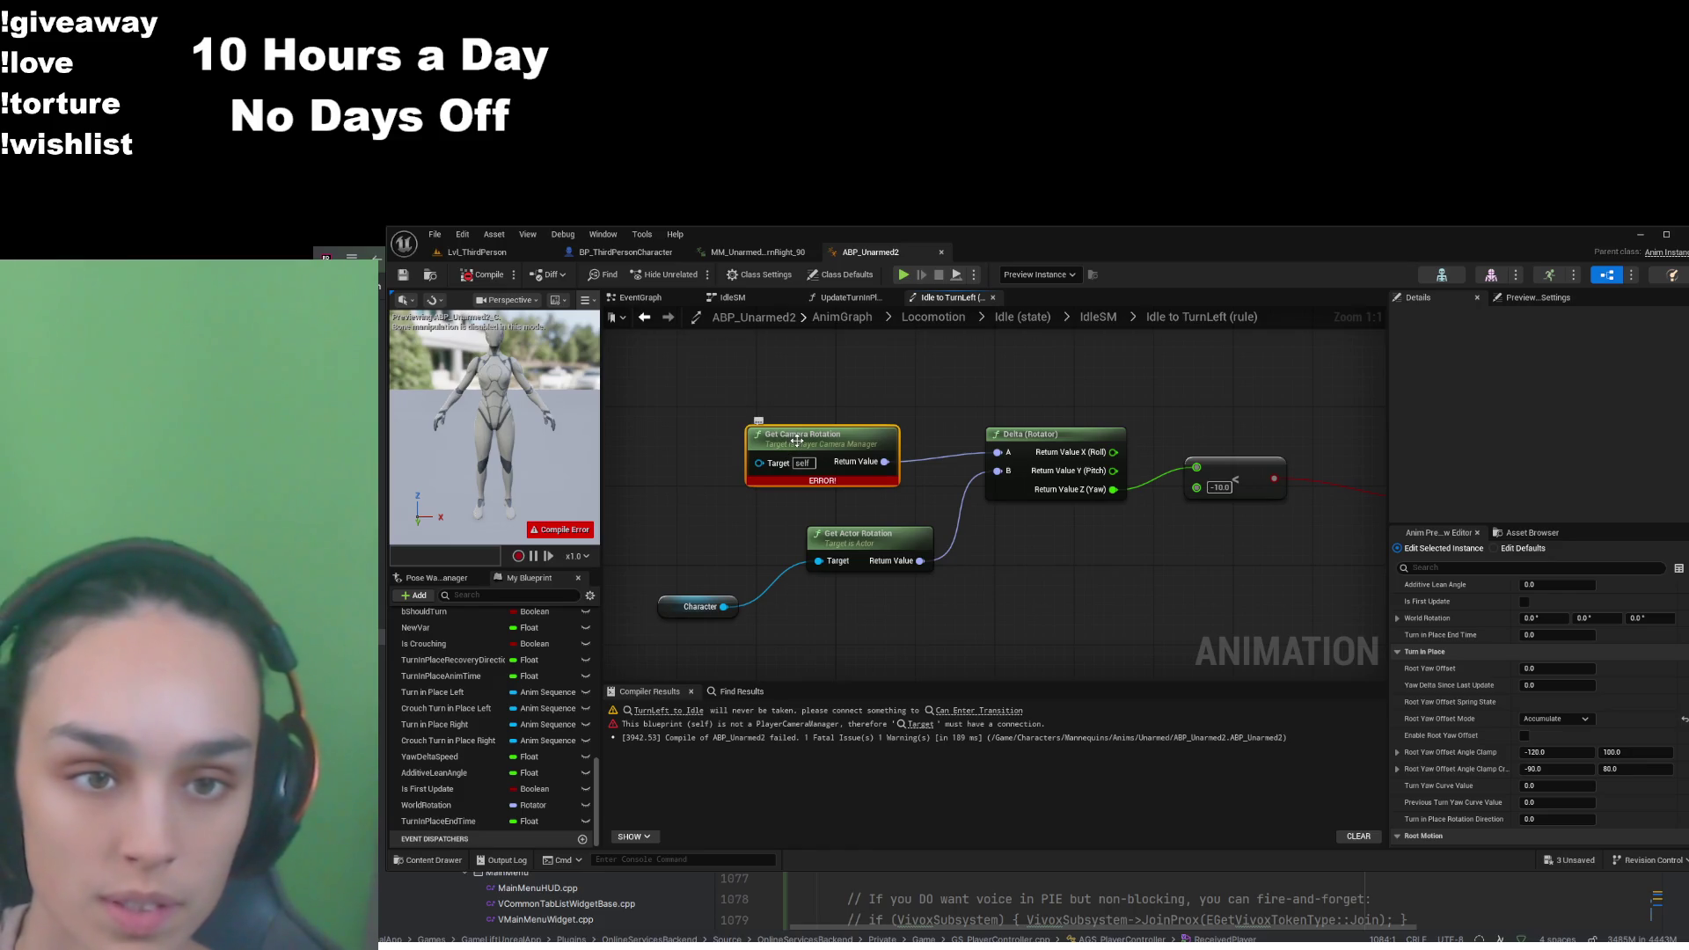
{"action": "key", "text": "Delete"}
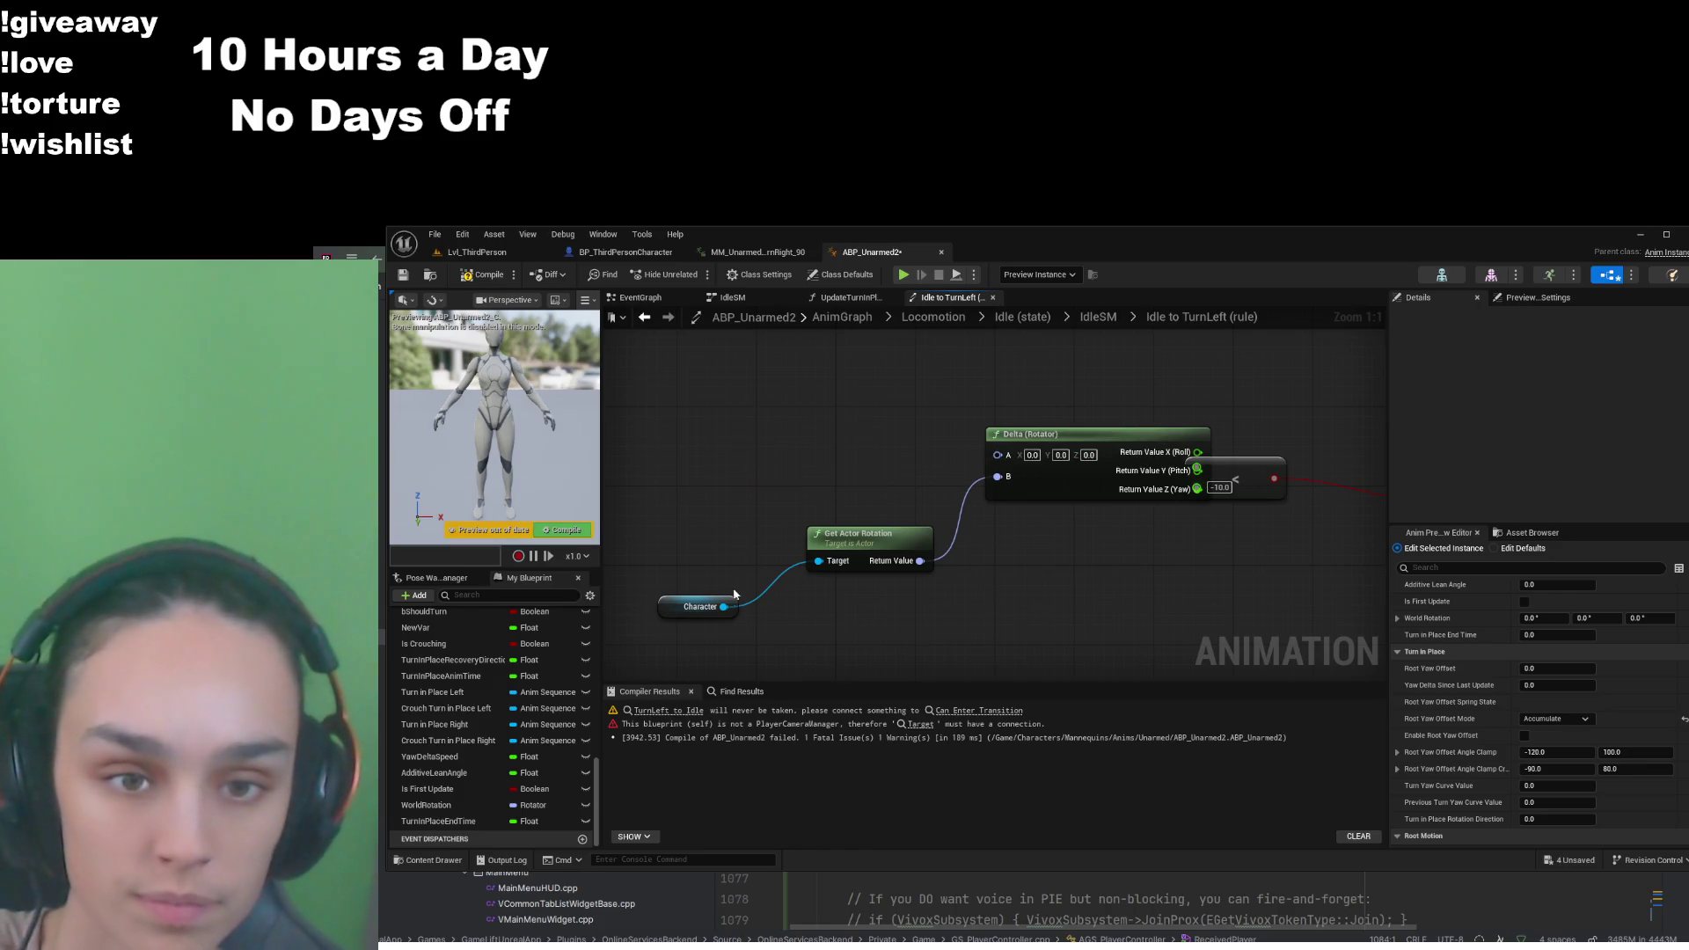
Undo back to the graph where Get Control Rotation feeds Delta (Rotator) A
{"action": "left_click_drag", "start_coordinate": [724, 606], "coordinate": [789, 449]}
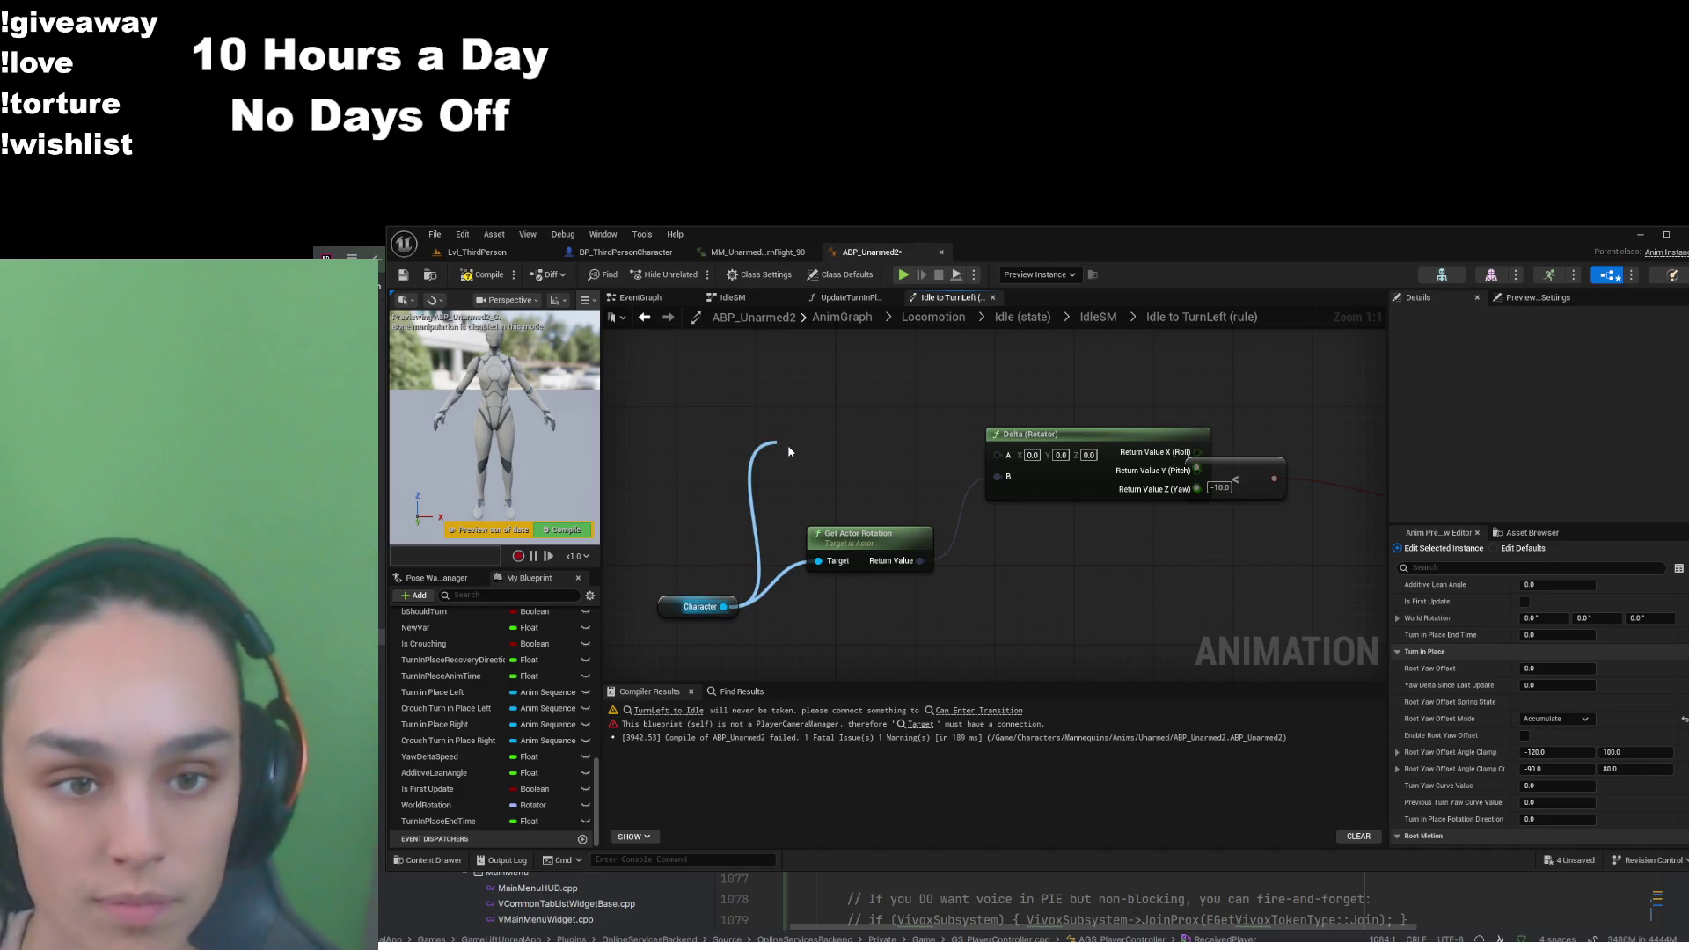
{"action": "key", "text": "ctrl+z"}
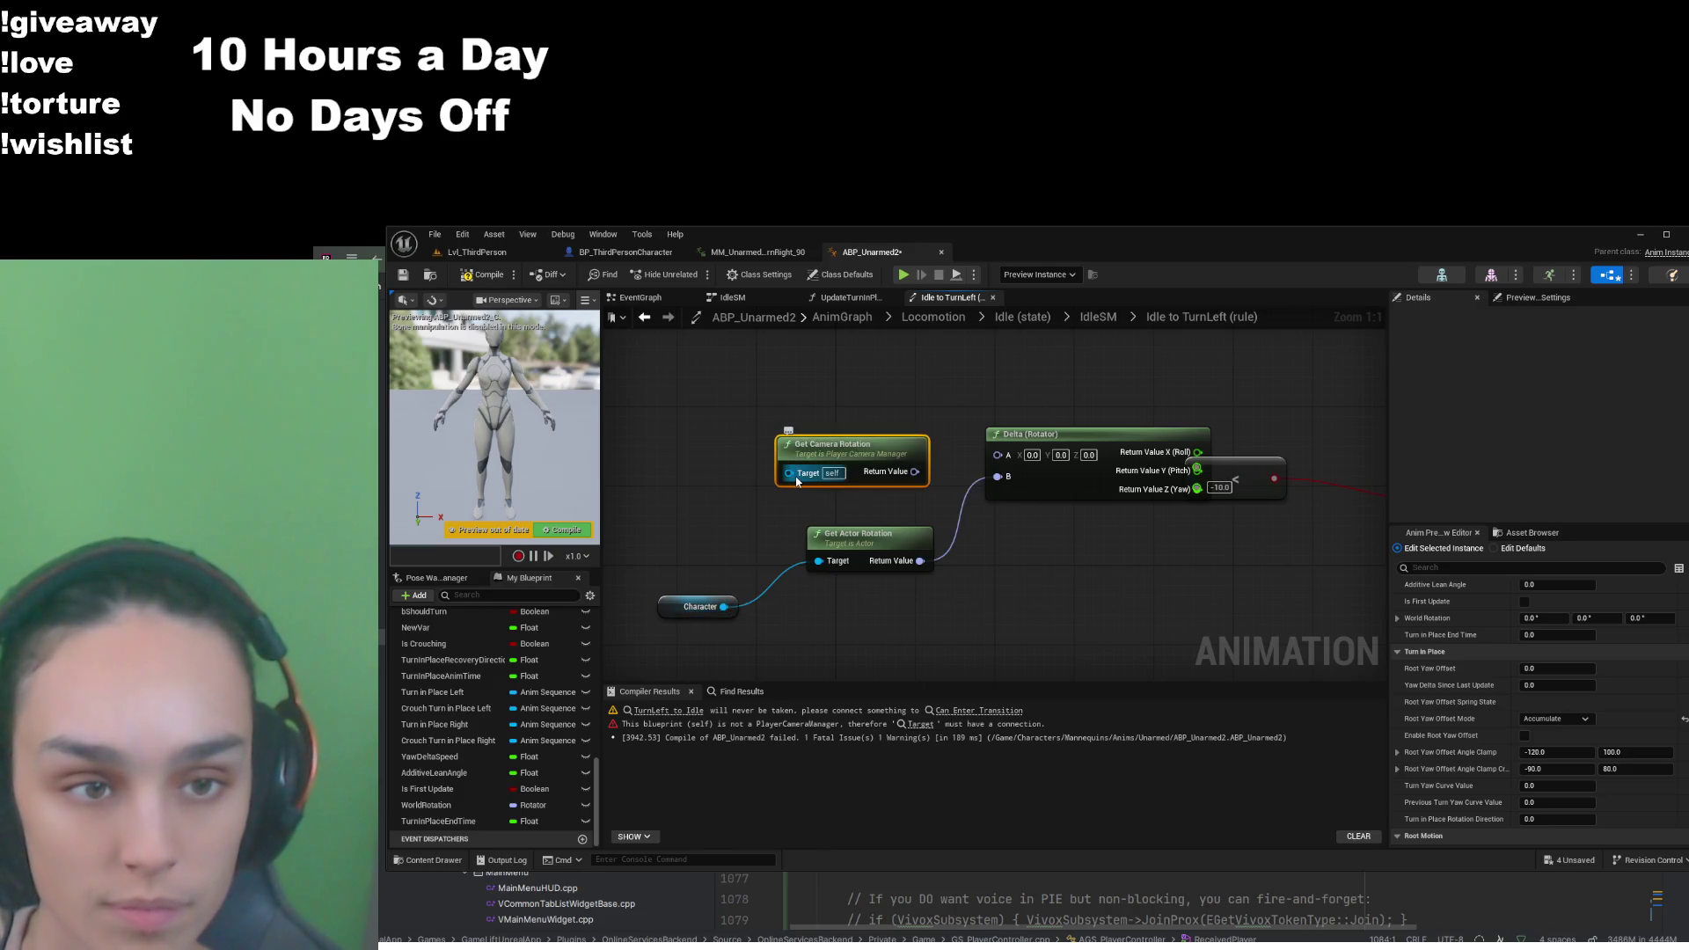
{"action": "left_click_drag", "start_coordinate": [797, 481], "coordinate": [787, 451]}
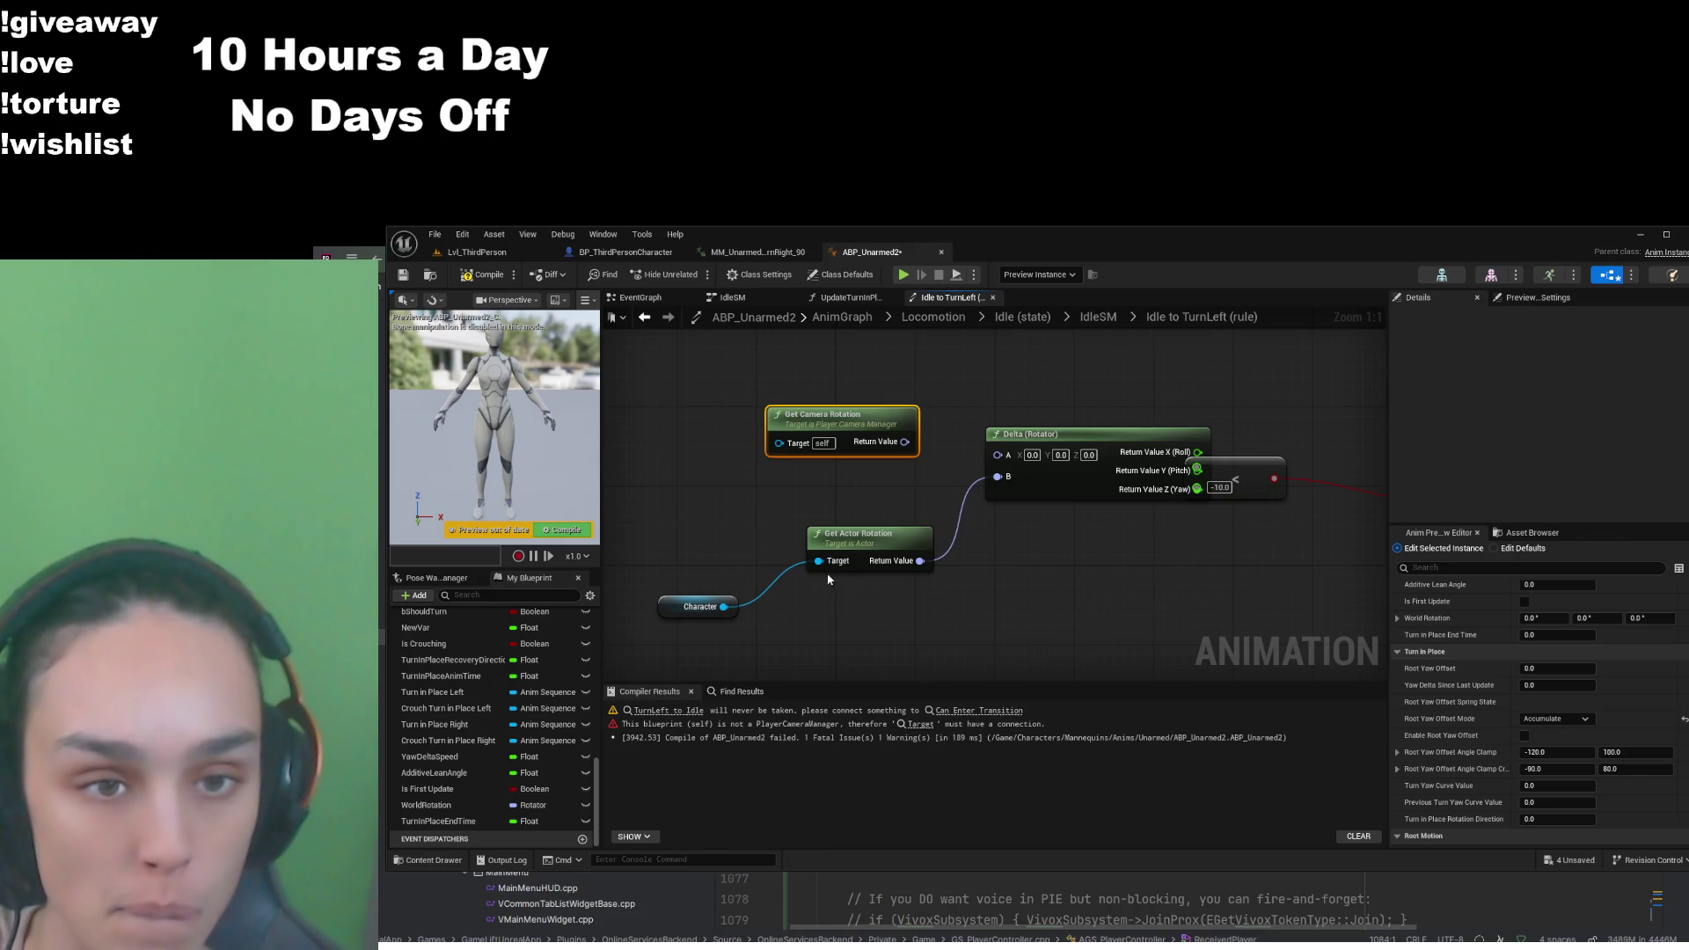
{"action": "left_click_drag", "start_coordinate": [1250, 466], "coordinate": [1337, 444]}
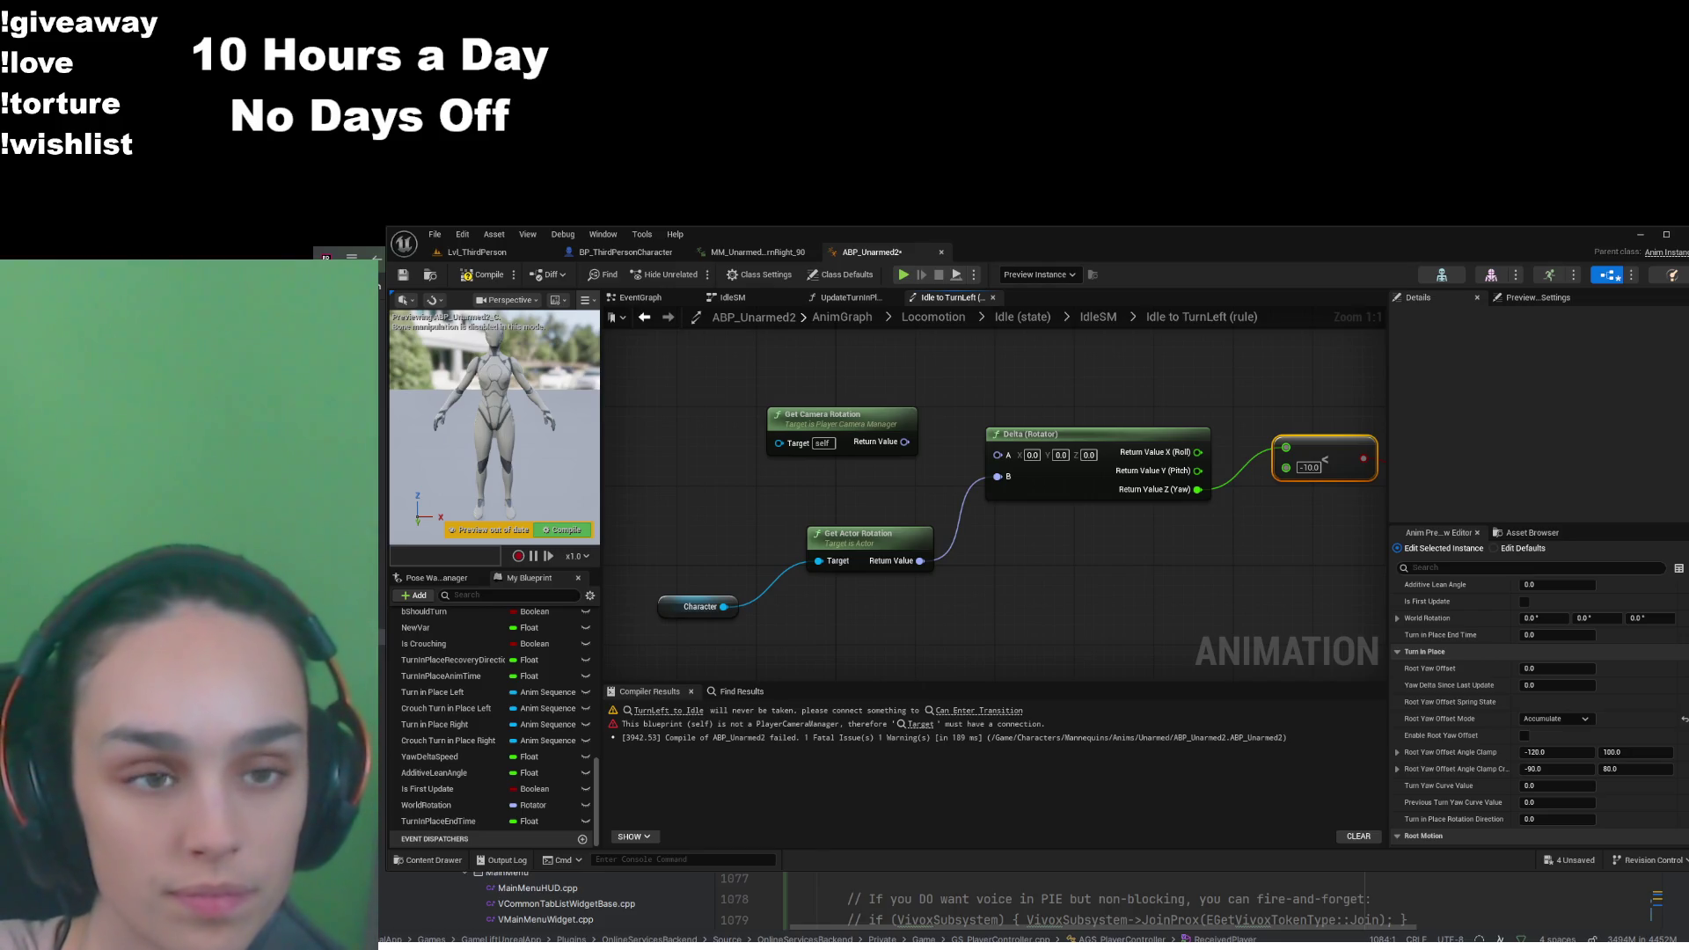
{"action": "key", "text": "ctrl+z"}
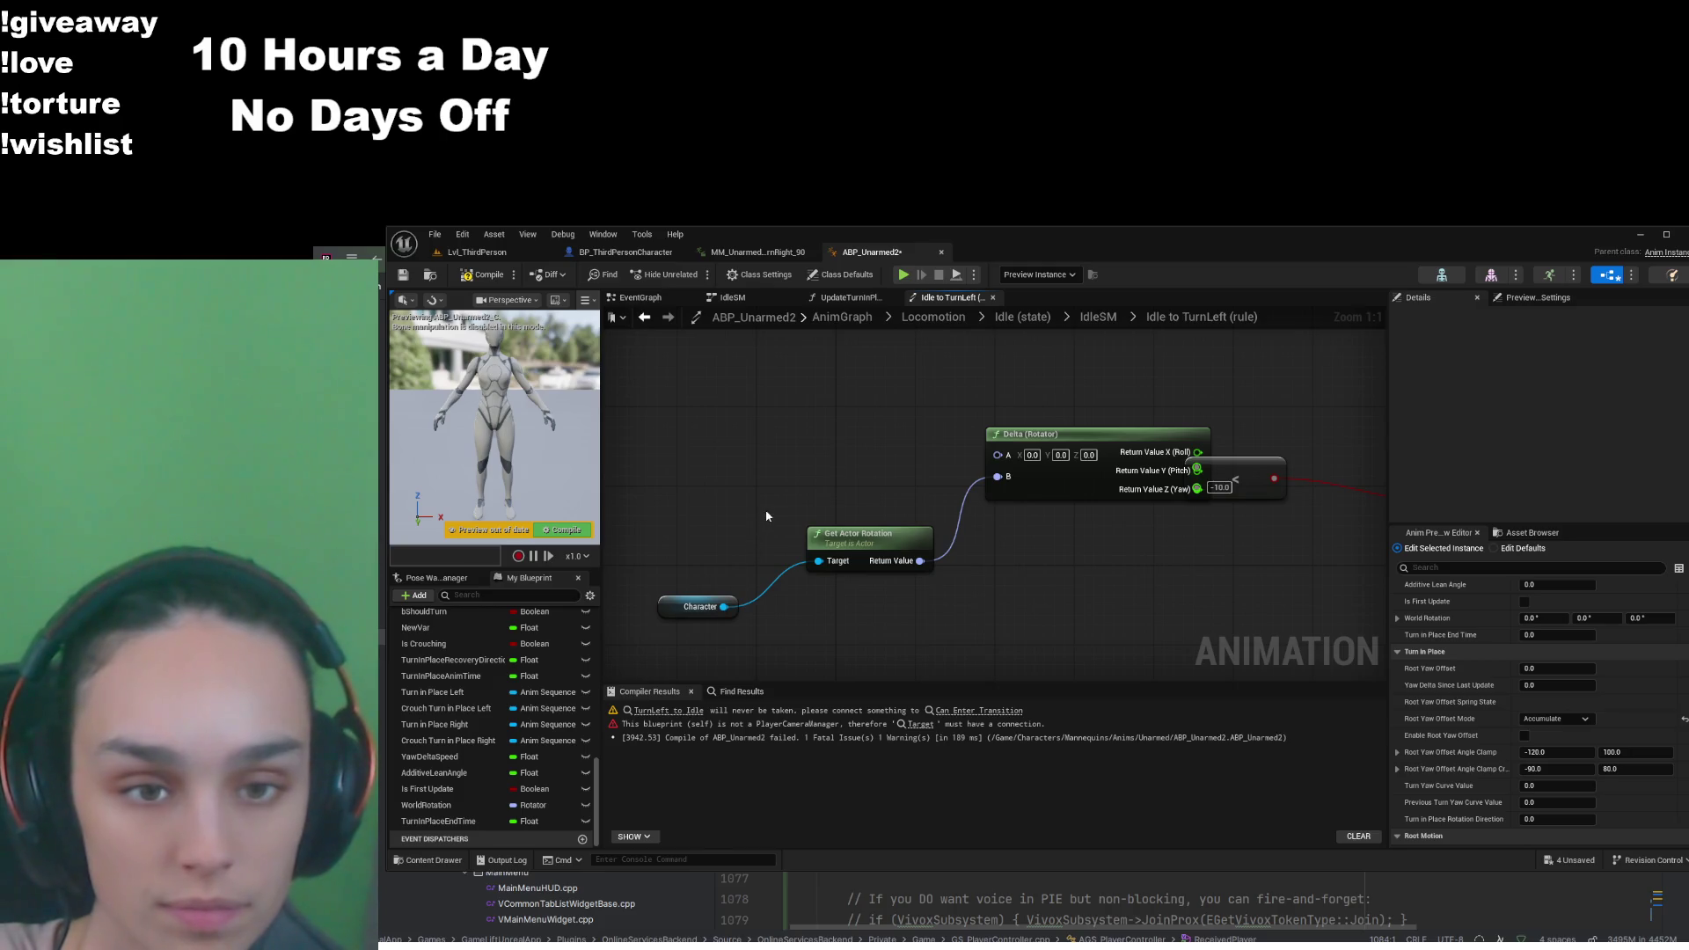
{"action": "key", "text": "ctrl+z"}
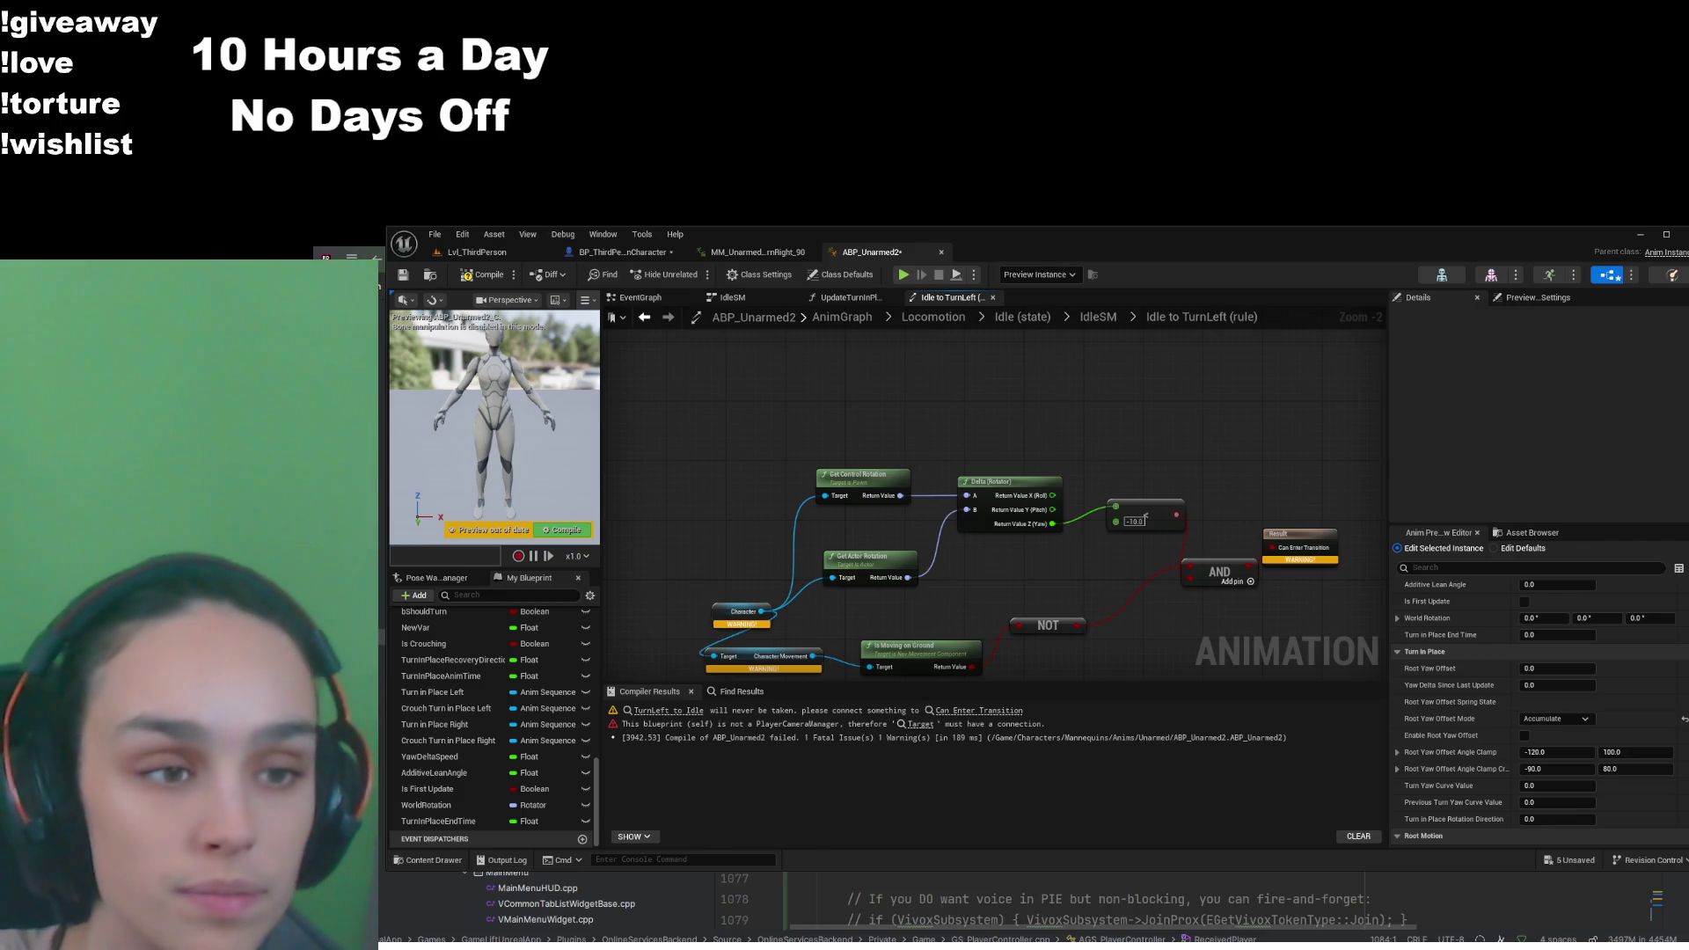
Delete the AND, NOT, Is Moving on Ground and Character Movement nodes
{"action": "mouse_move", "coordinate": [843, 637]}
{"action": "left_mouse_down"}
{"action": "mouse_move", "coordinate": [854, 595]}
{"action": "mouse_move", "coordinate": [777, 609]}
{"action": "left_mouse_up"}
{"action": "left_click", "coordinate": [1158, 546]}
{"action": "key", "text": "Delete"}
{"action": "left_click", "coordinate": [983, 598]}
{"action": "key", "text": "Delete"}
{"action": "left_click", "coordinate": [840, 619]}
{"action": "key", "text": "Delete"}
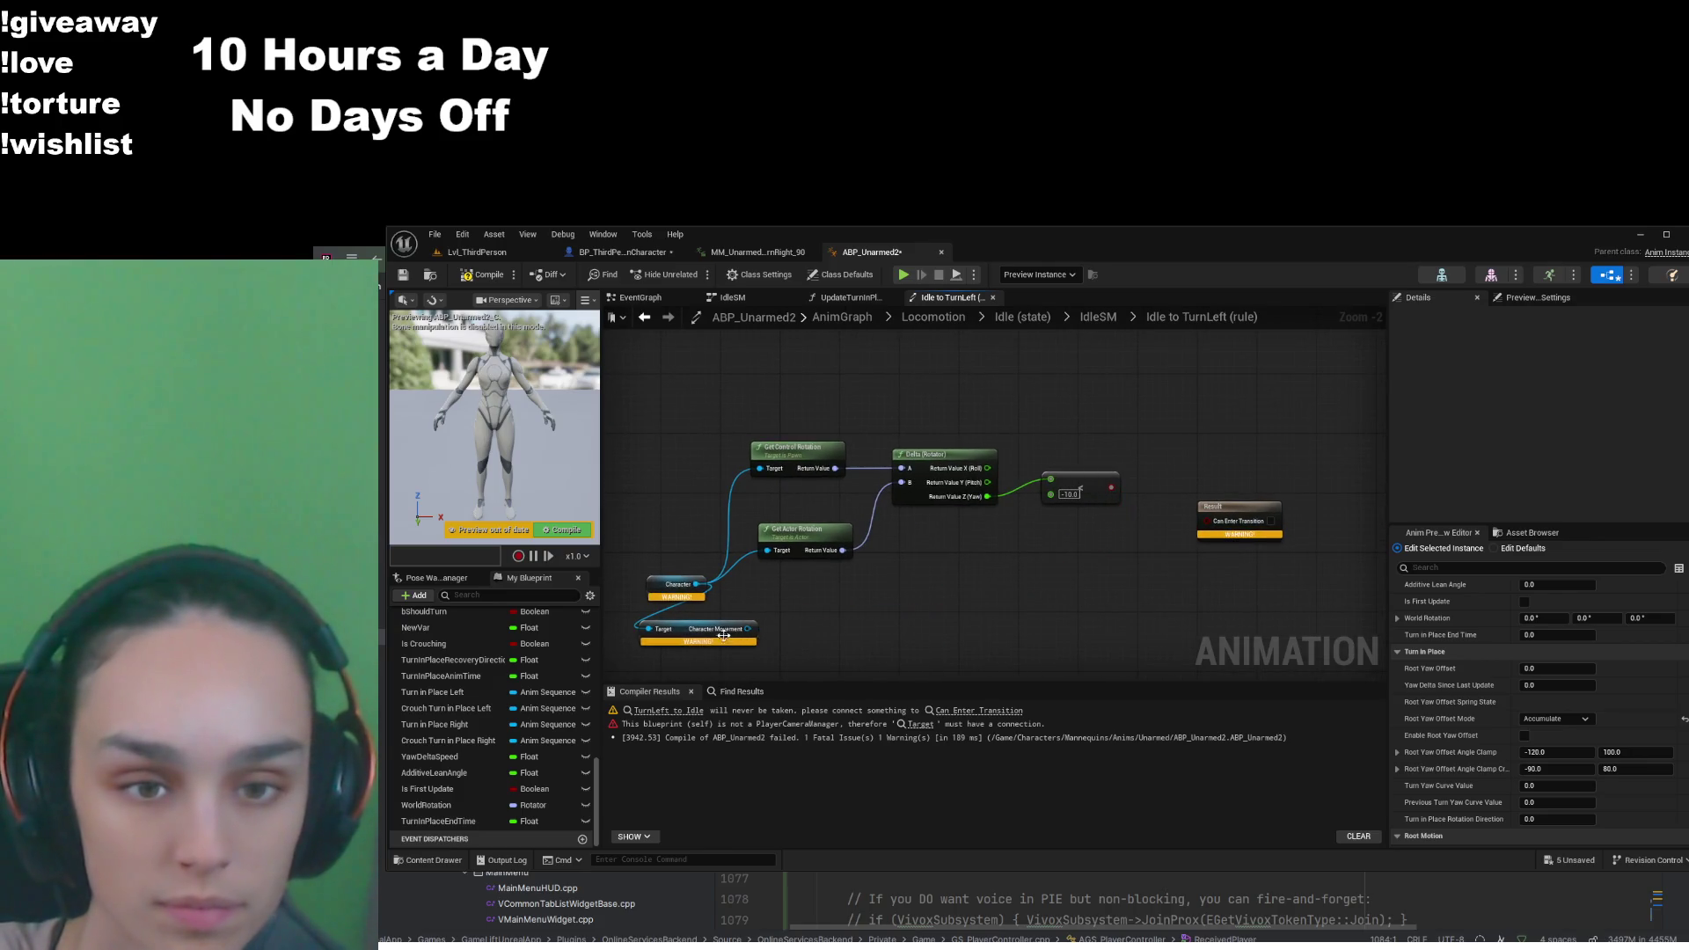
{"action": "left_click", "coordinate": [723, 634]}
{"action": "key", "text": "Delete"}
Wire the < comparison into Can Enter Transition, then compile, save, and return to Lvl_ThirdPerson
{"action": "left_click_drag", "start_coordinate": [1113, 486], "coordinate": [1207, 520]}
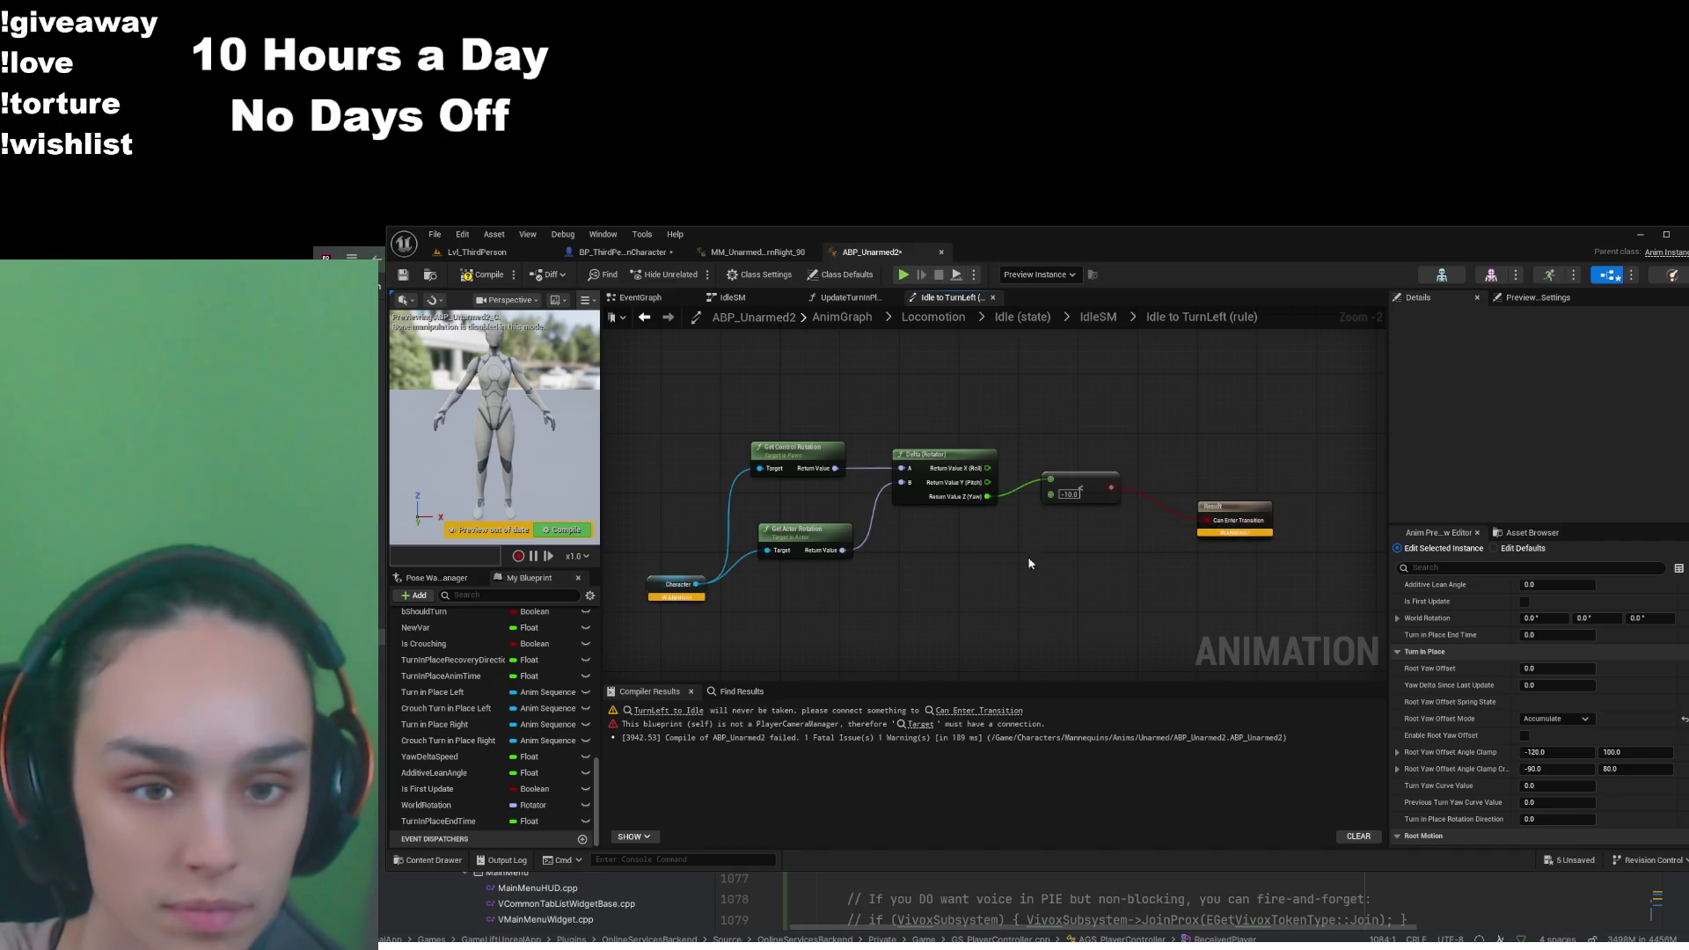
{"action": "scroll", "coordinate": [968, 546], "scroll_direction": "up", "scroll_amount": 2}
{"action": "left_click", "coordinate": [487, 275]}
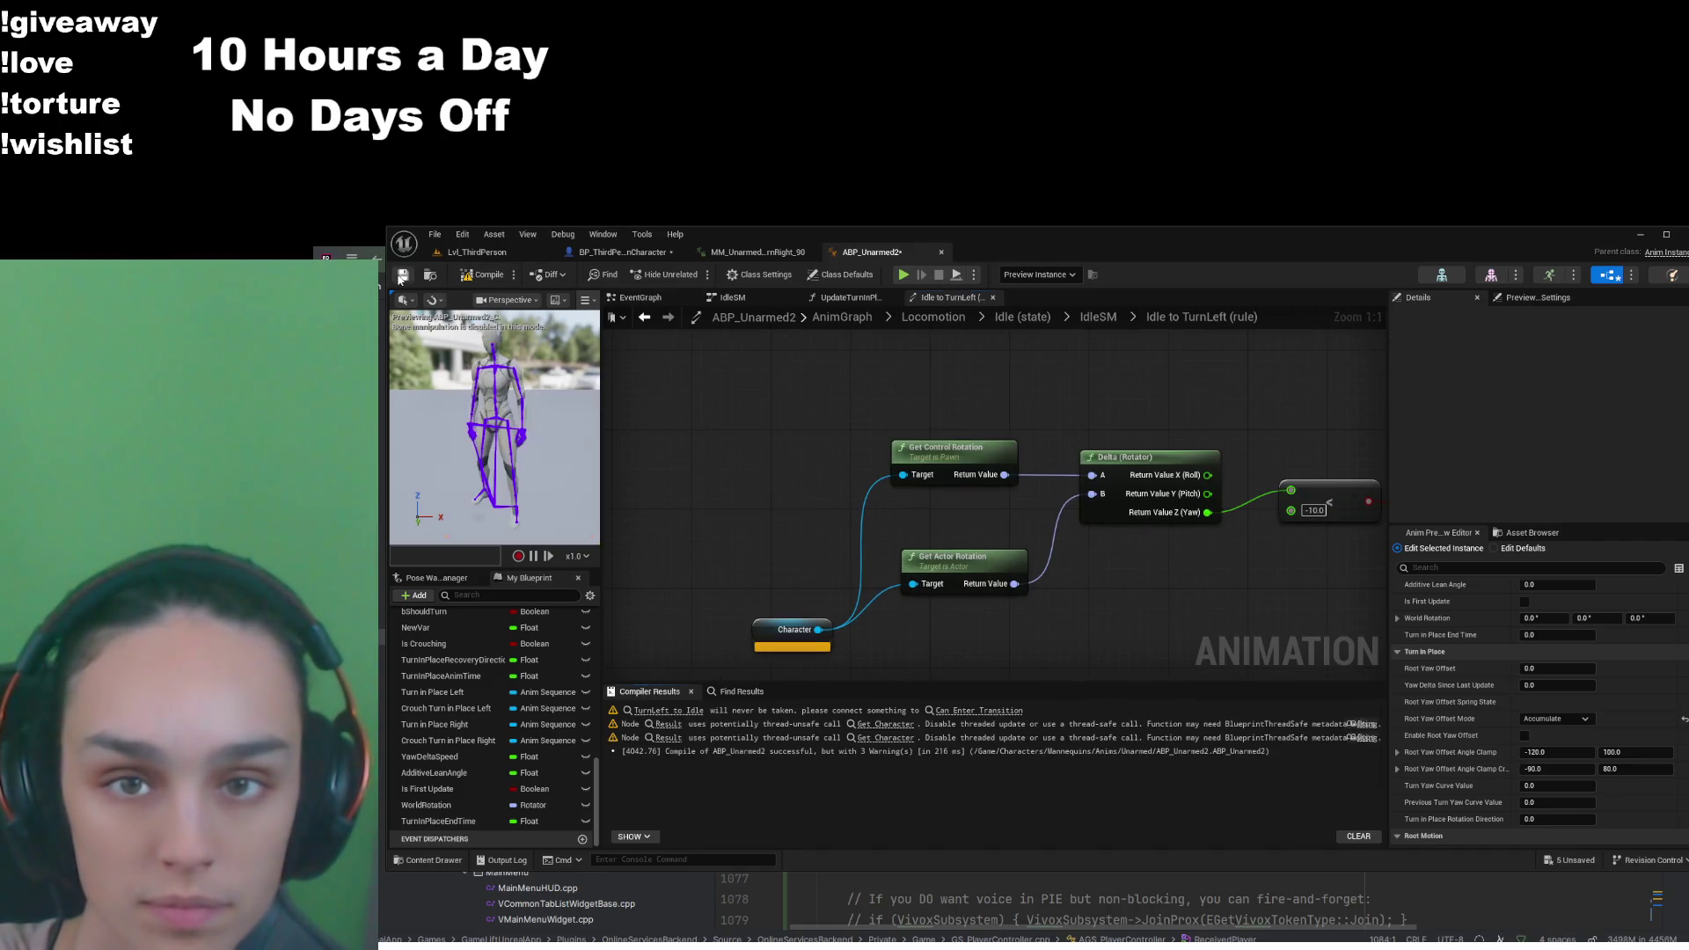
{"action": "left_click", "coordinate": [402, 275]}
{"action": "left_click", "coordinate": [477, 251]}
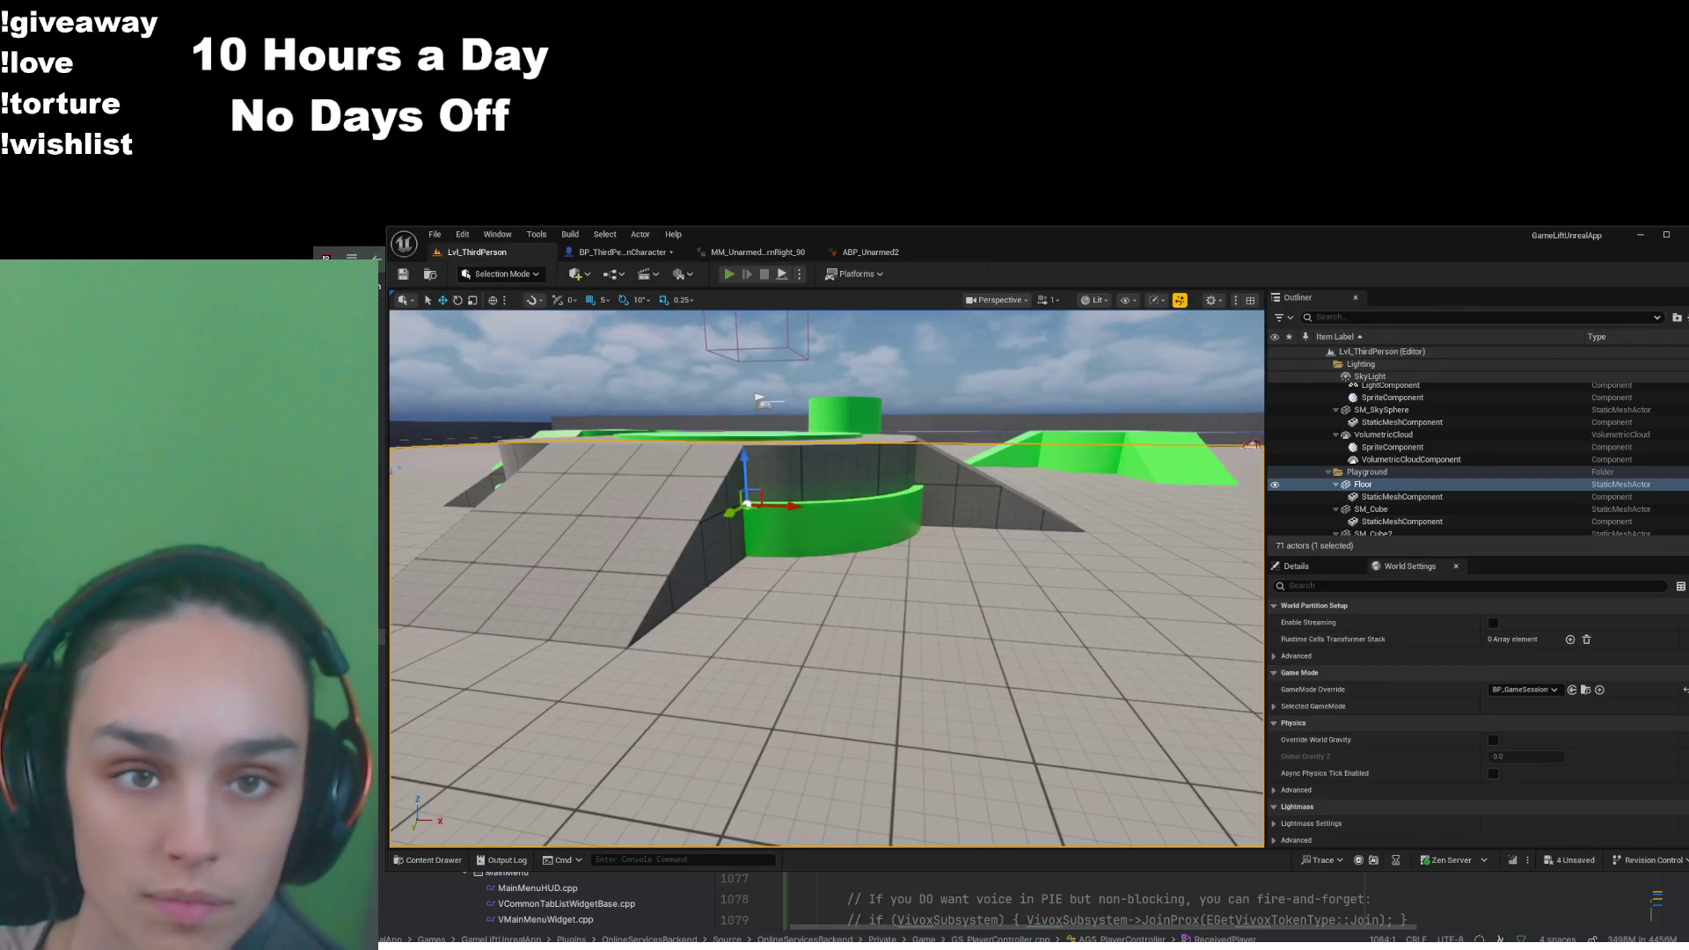
Play-test the level, turning and walking the character, then stop
{"action": "key", "text": "alt+p"}
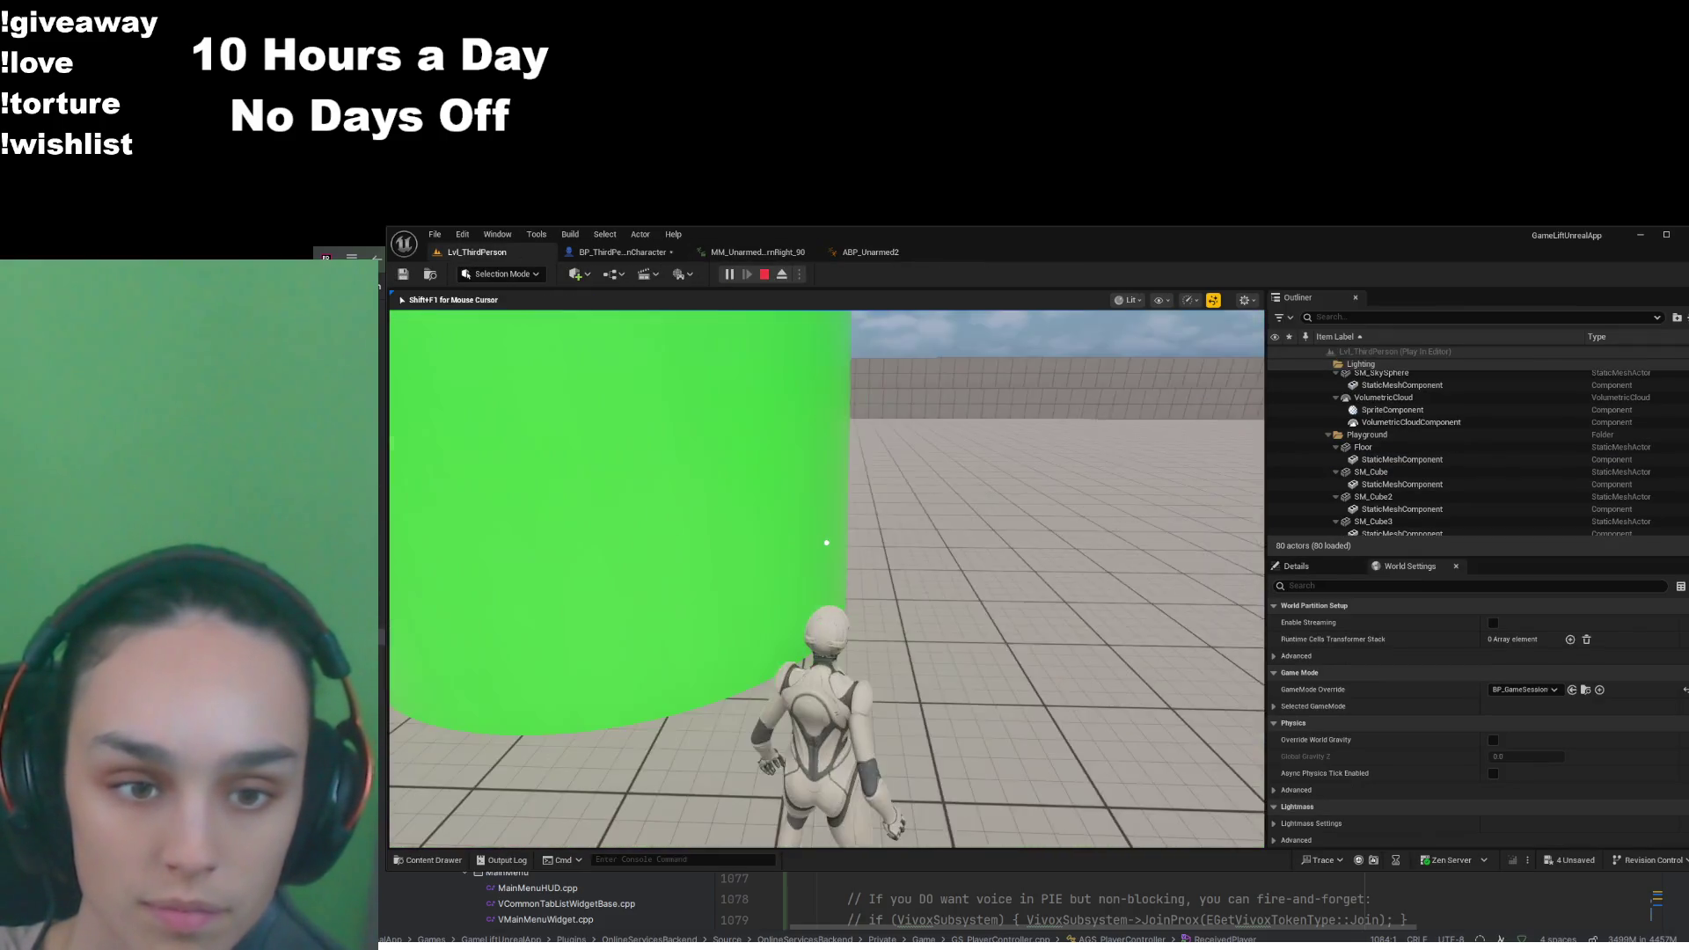
{"action": "key", "text": "d"}
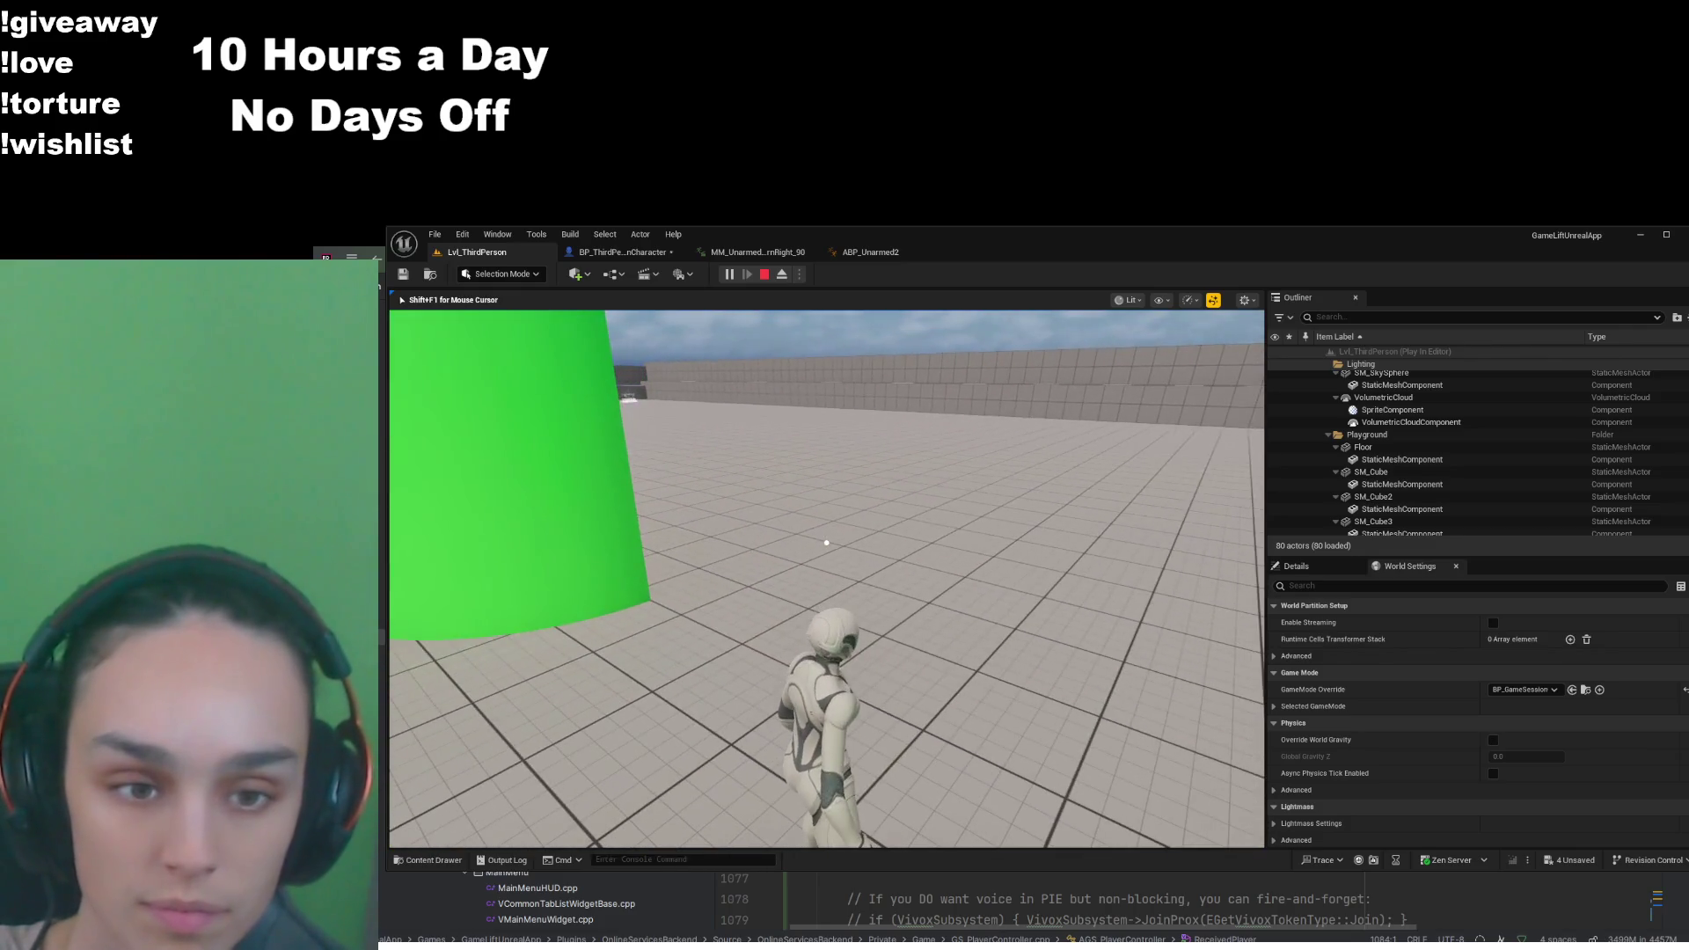
{"action": "mouse_move", "coordinate": [826, 542]}
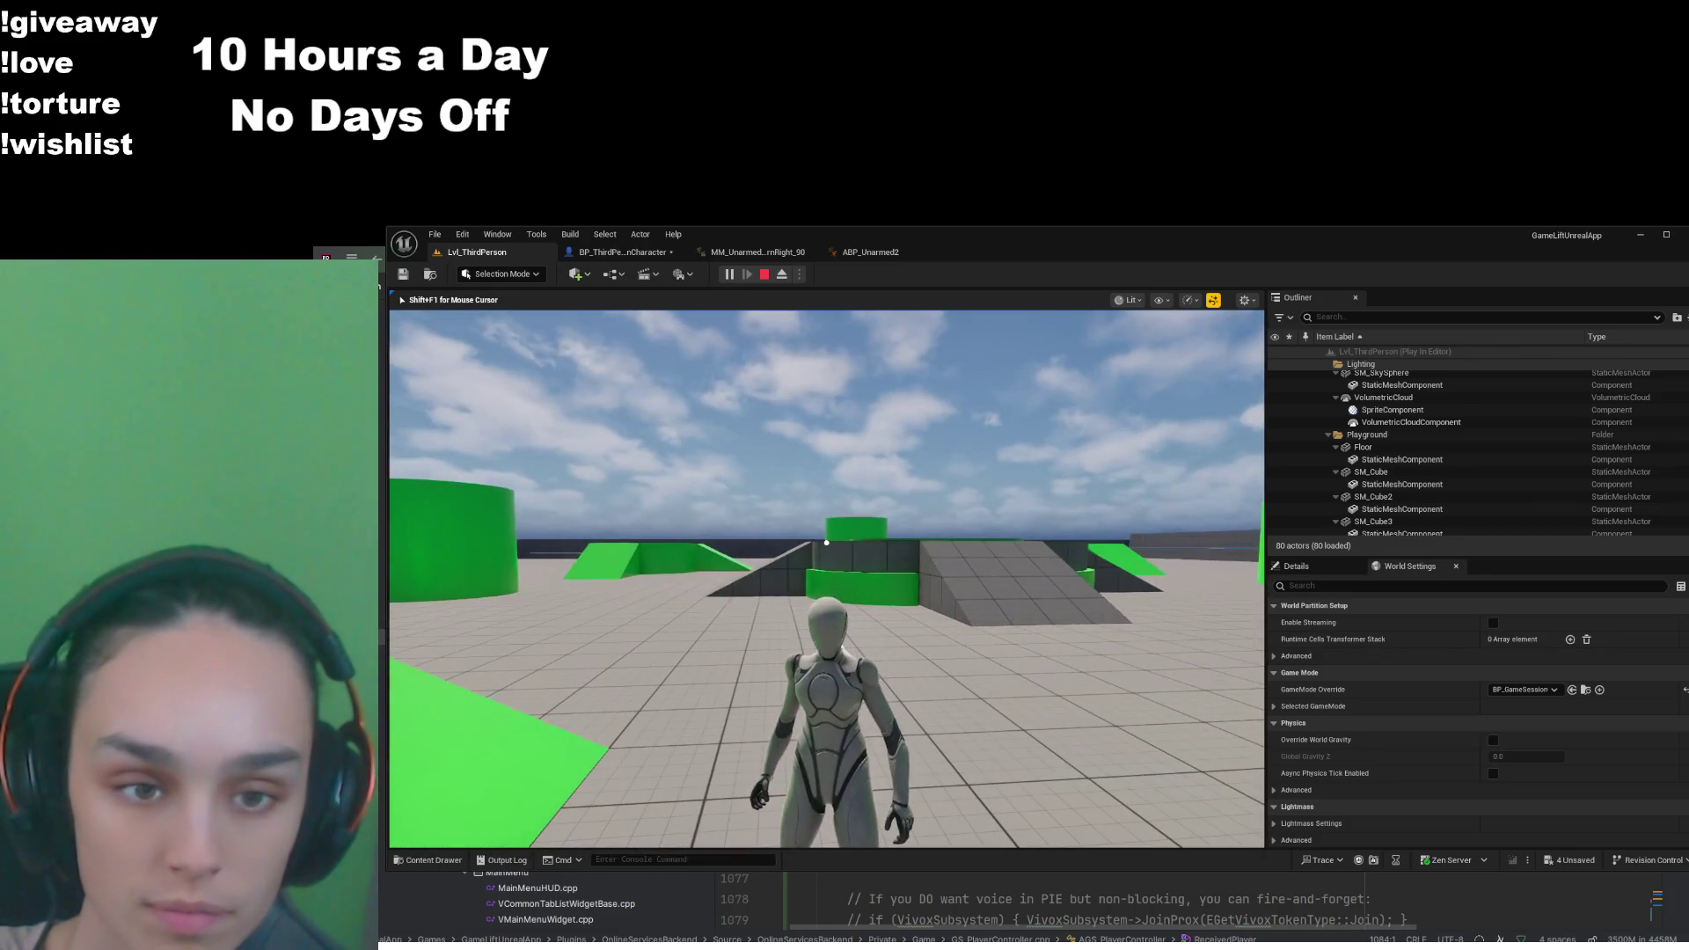
{"action": "left_click", "coordinate": [765, 275]}
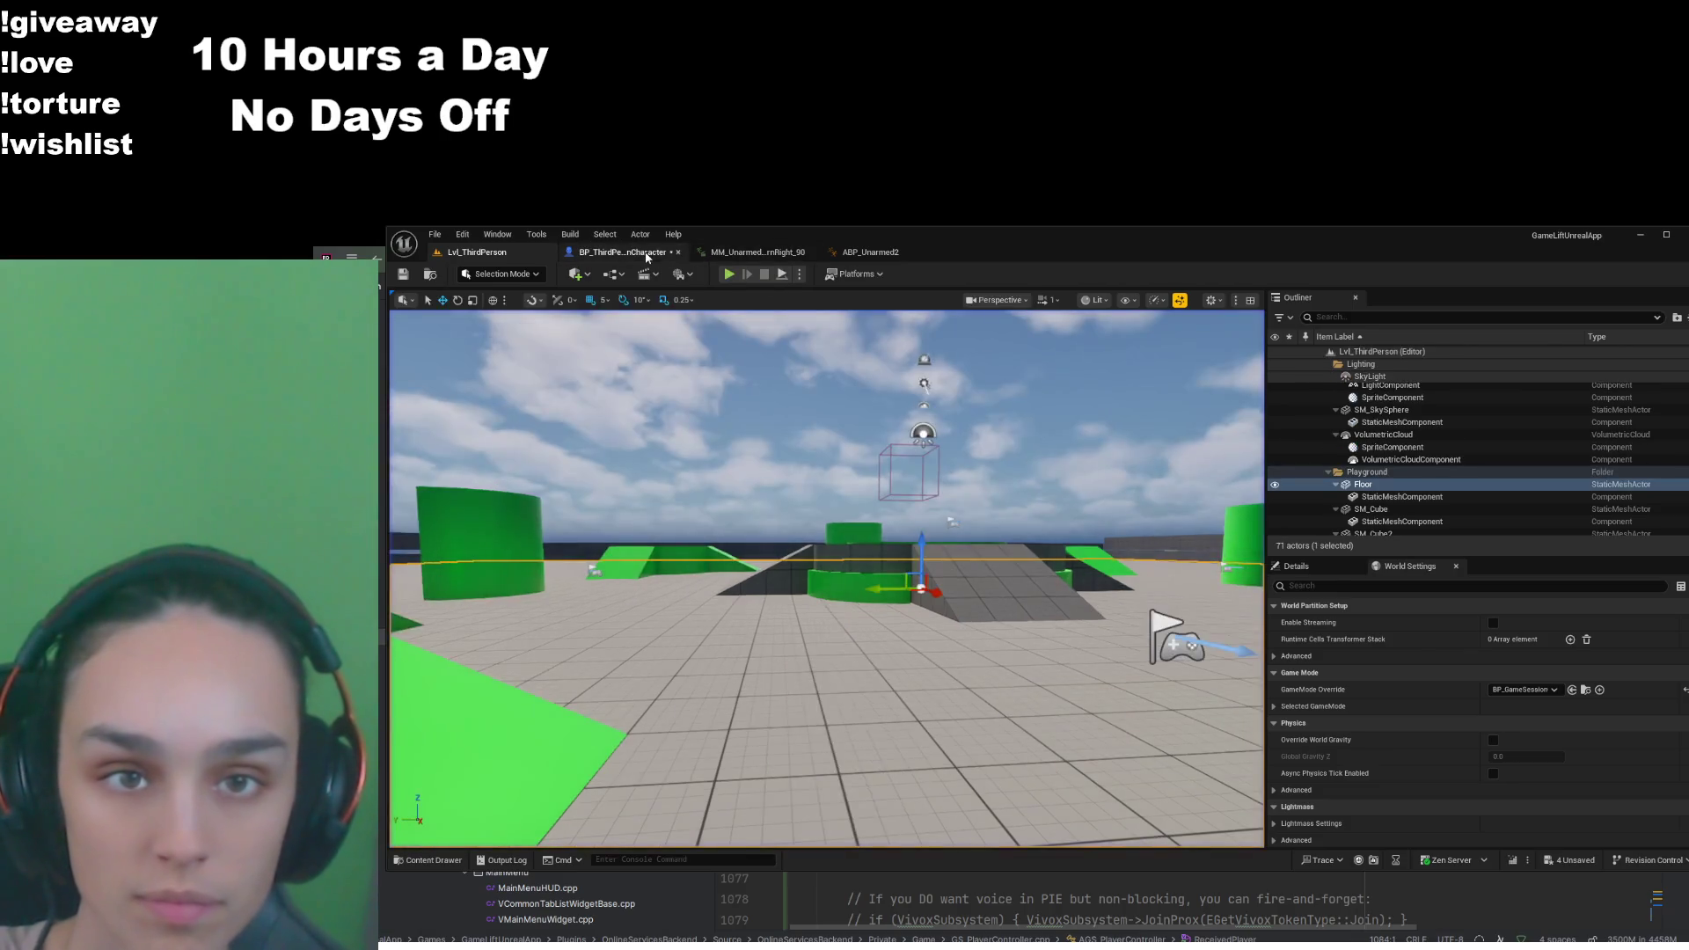
Enable Use Controller Rotation Yaw in BP_ThirdPersonCharacter and compile it
{"action": "left_click", "coordinate": [622, 252]}
{"action": "left_click", "coordinate": [1339, 454]}
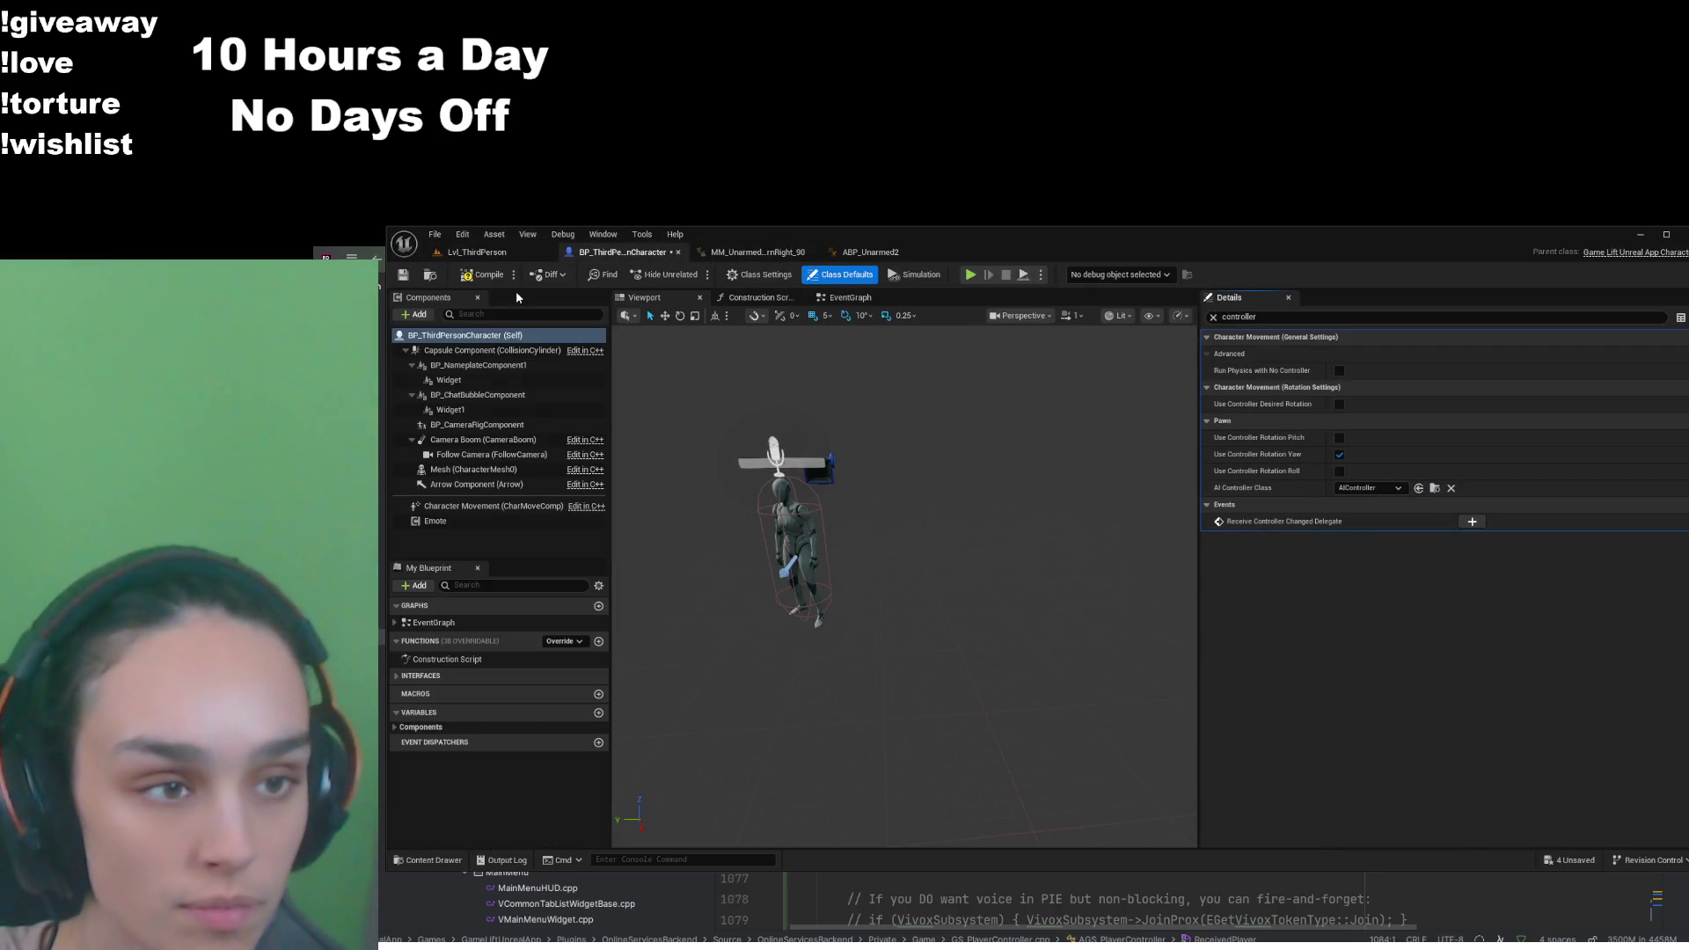
{"action": "left_click", "coordinate": [483, 275]}
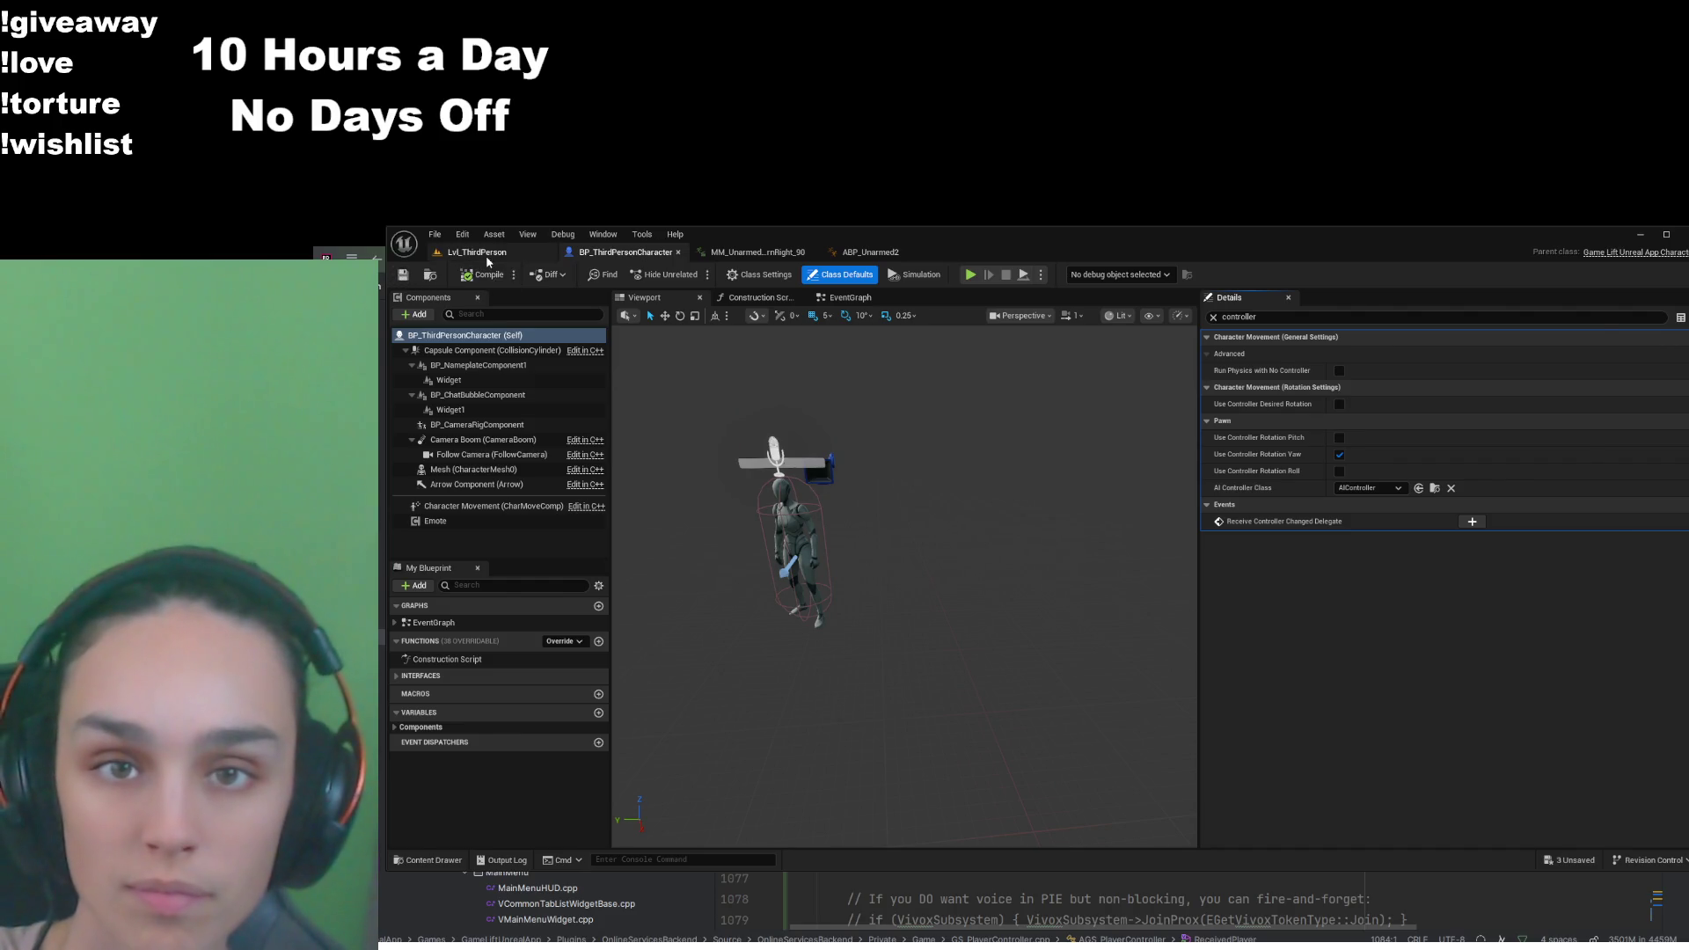
Play-test walking toward the green ramp again, then go back to ABP_Unarmed2's graph
{"action": "left_click", "coordinate": [475, 252]}
{"action": "left_click", "coordinate": [729, 275]}
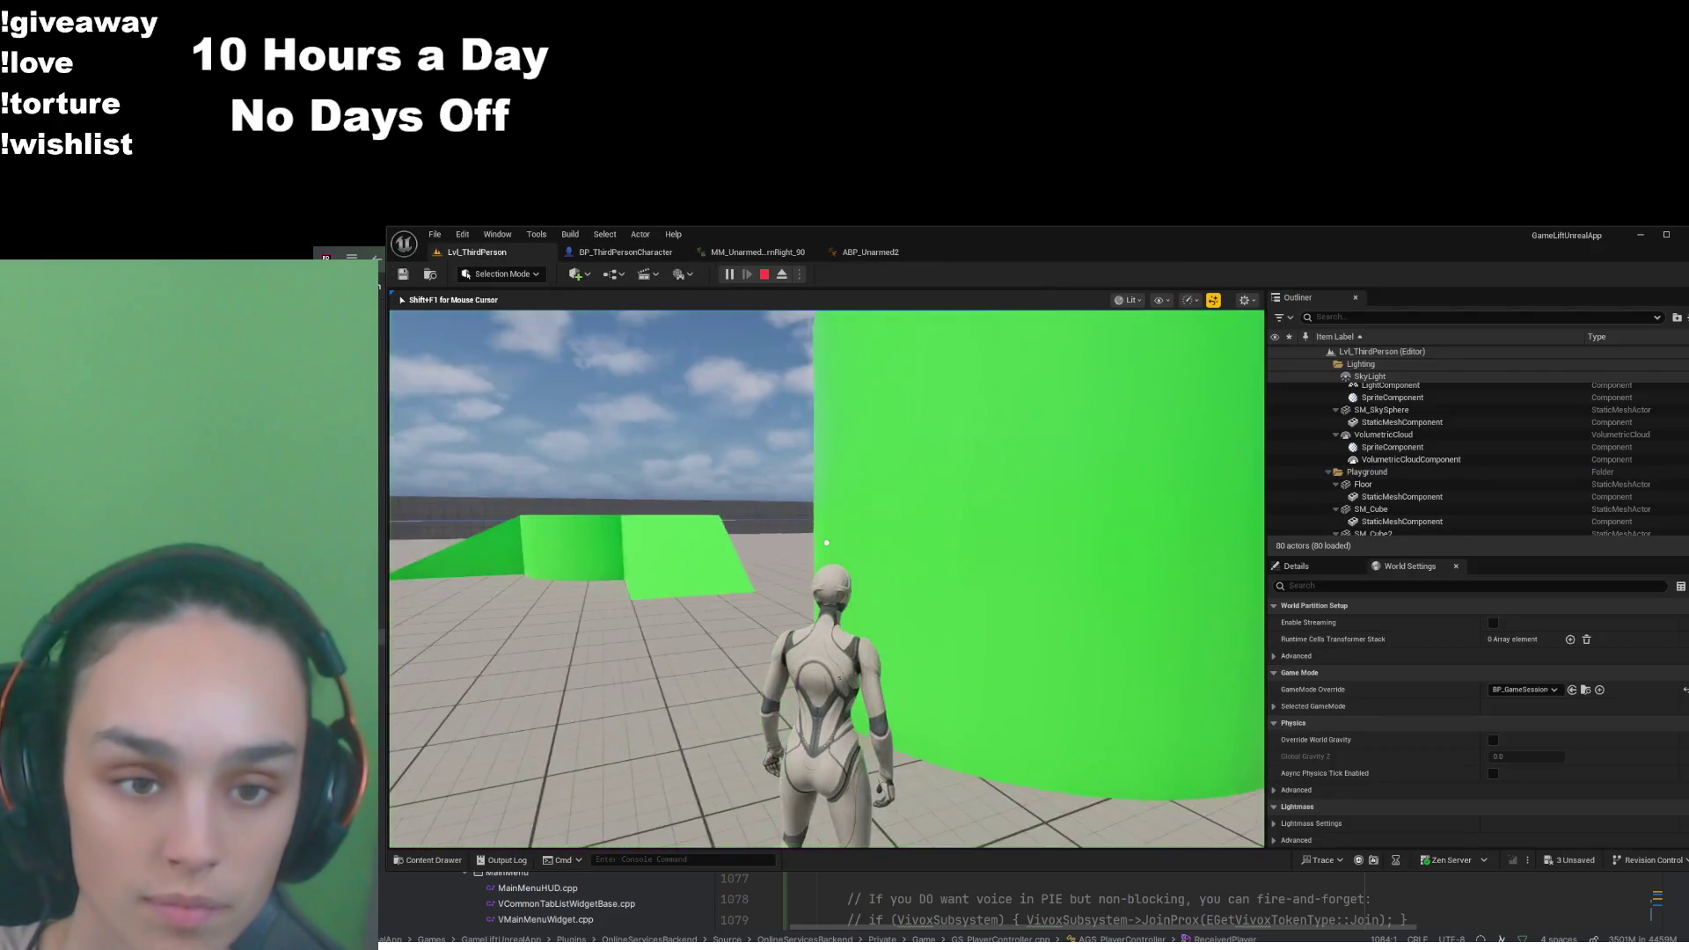
{"action": "key", "text": "w"}
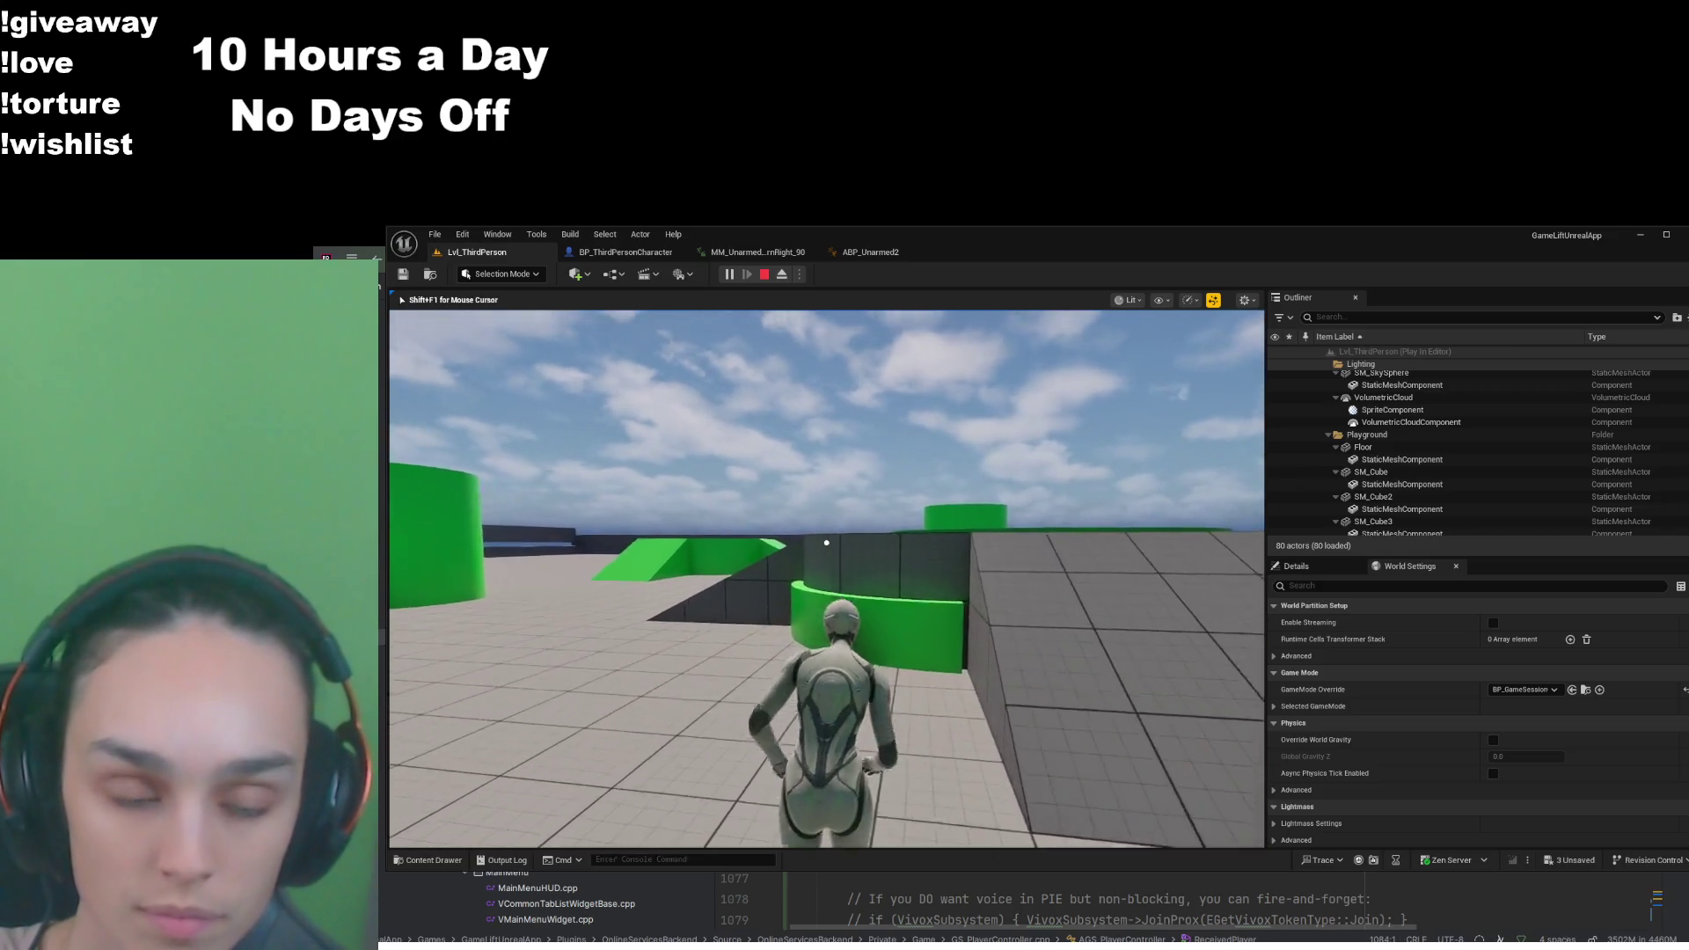
{"action": "mouse_move", "coordinate": [826, 542]}
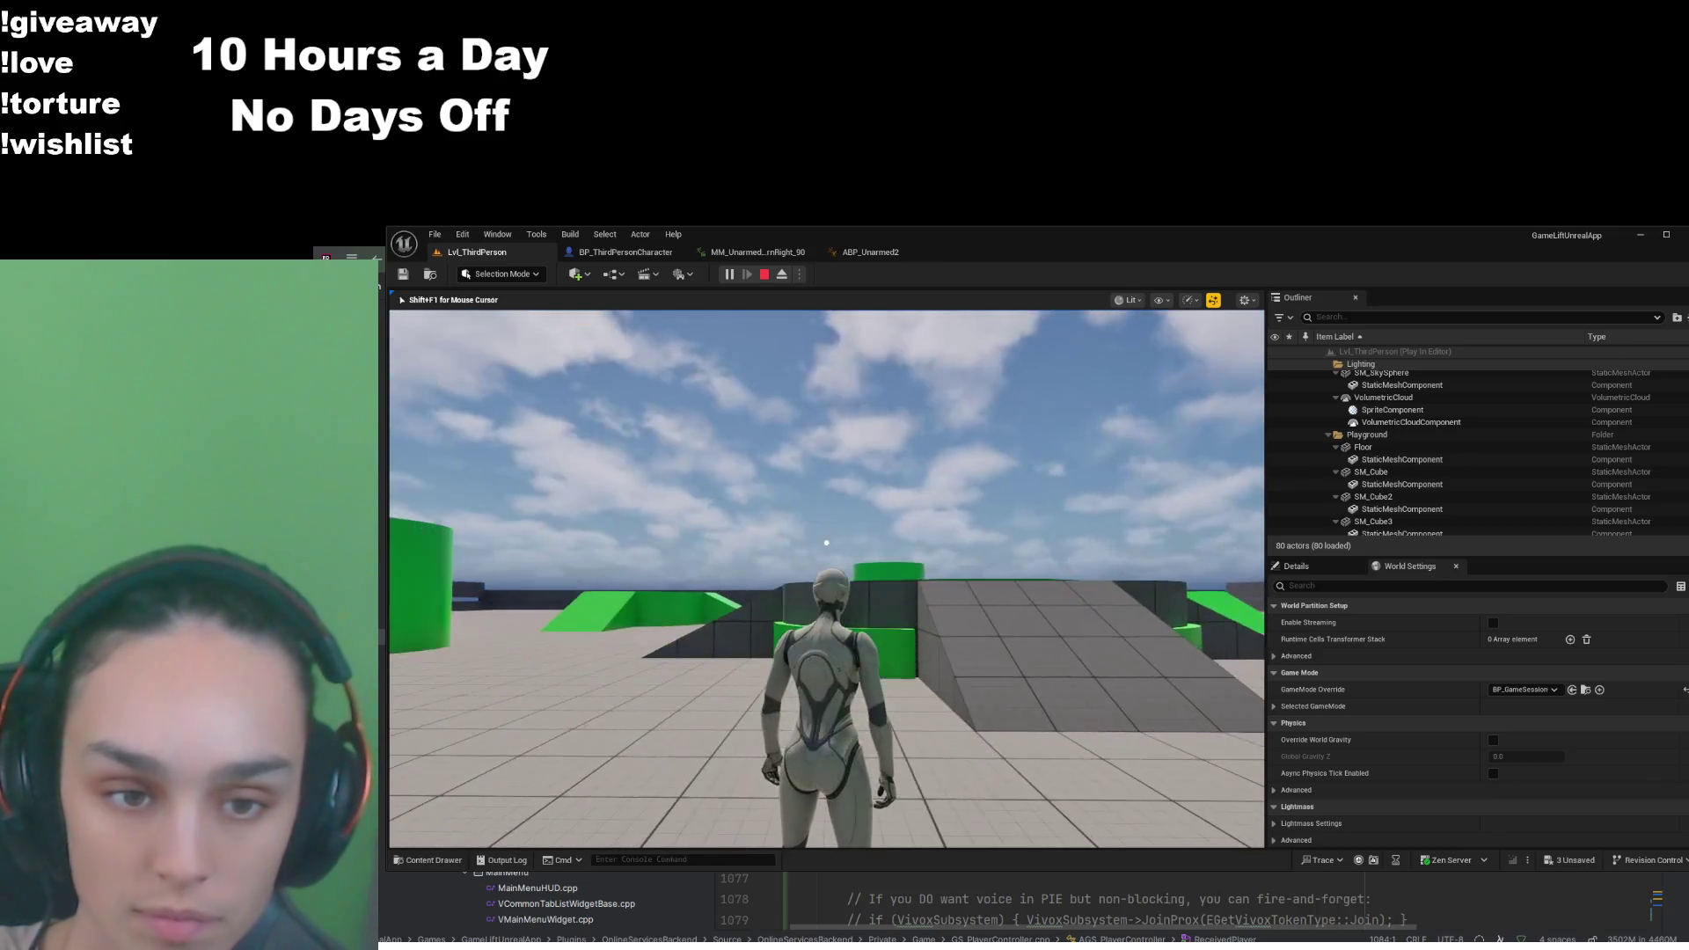
{"action": "key", "text": "Escape"}
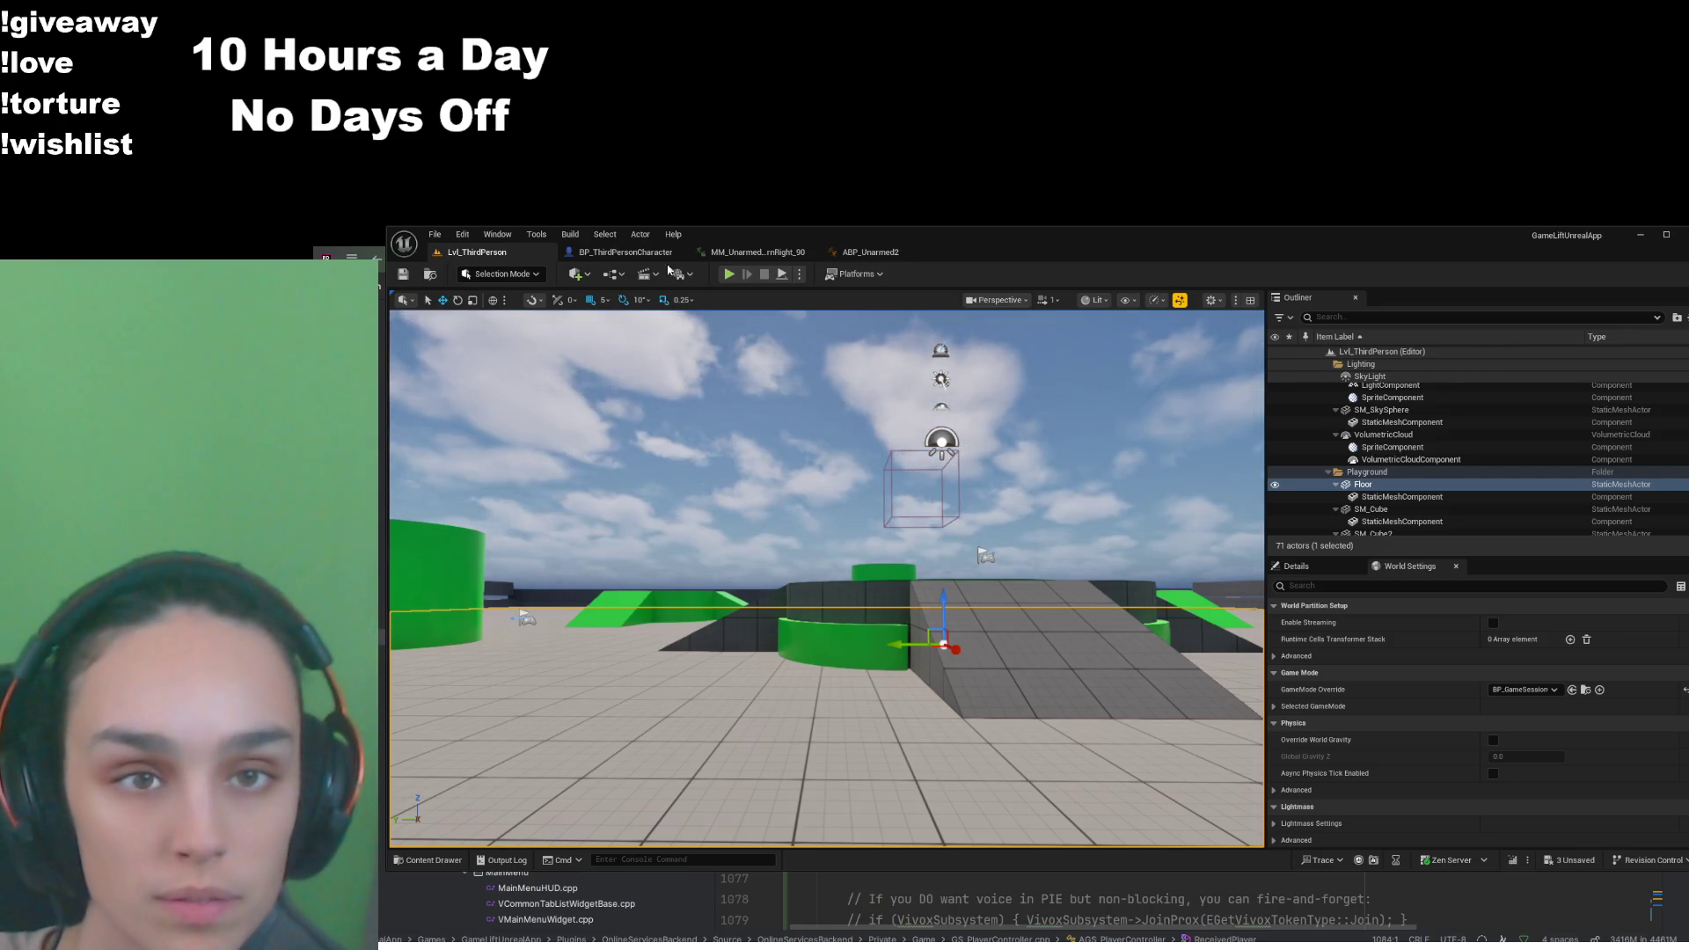
{"action": "left_click", "coordinate": [625, 252]}
{"action": "left_click", "coordinate": [858, 253]}
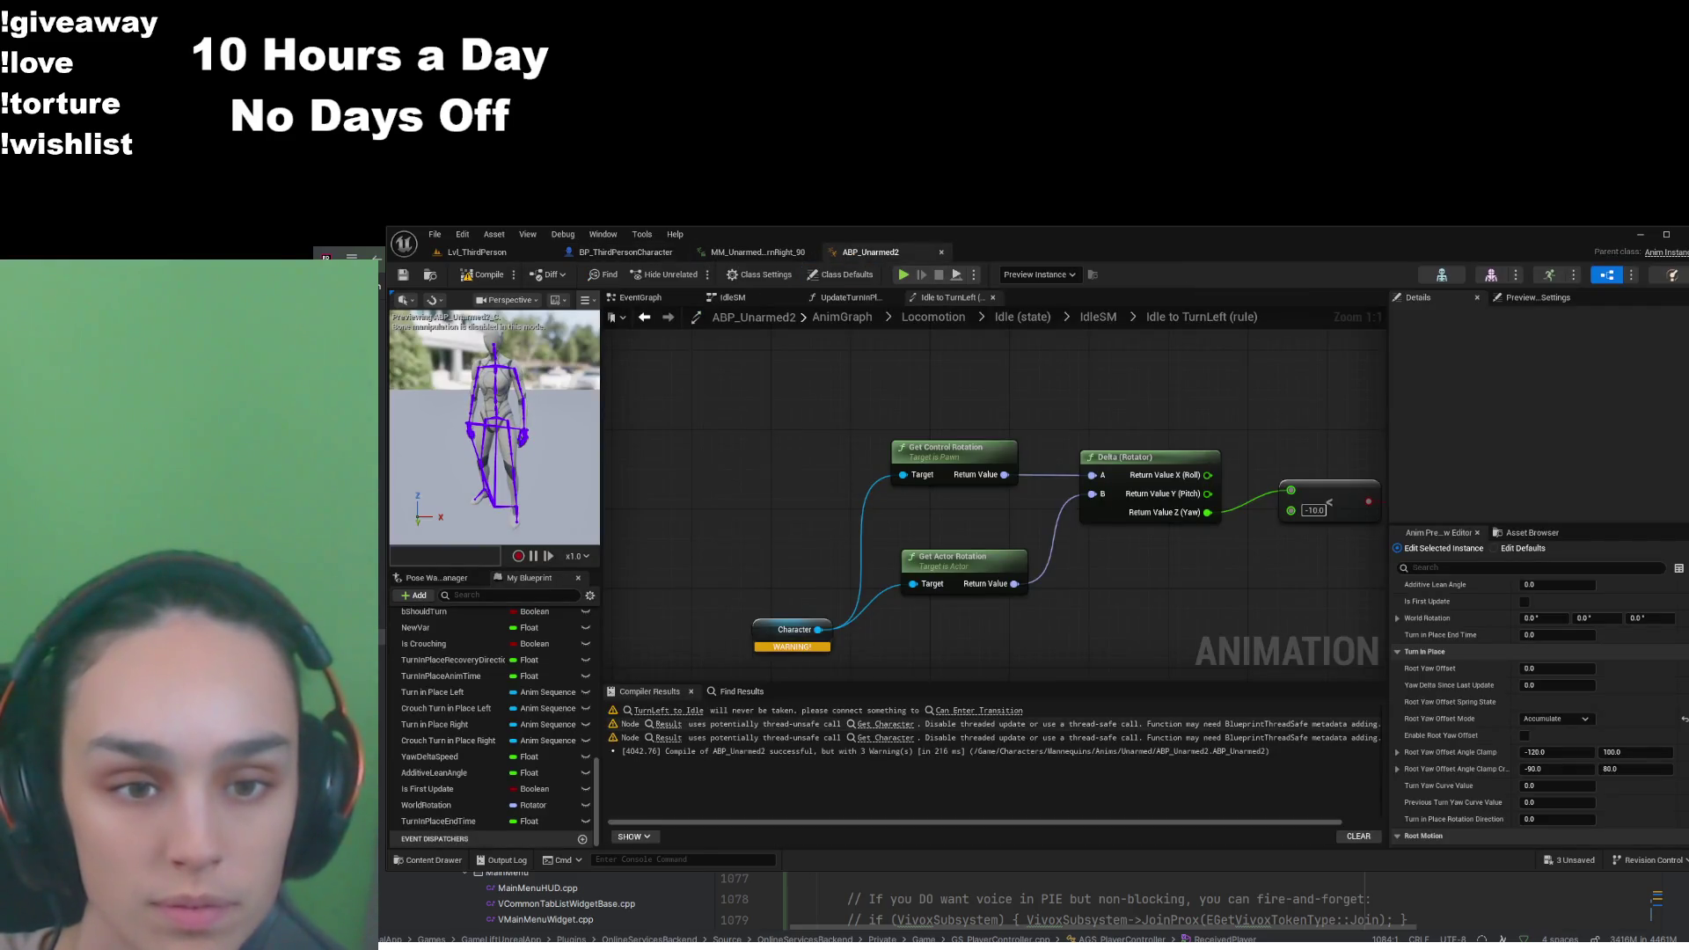
{"action": "scroll", "coordinate": [996, 575], "scroll_direction": "down", "scroll_amount": 2}
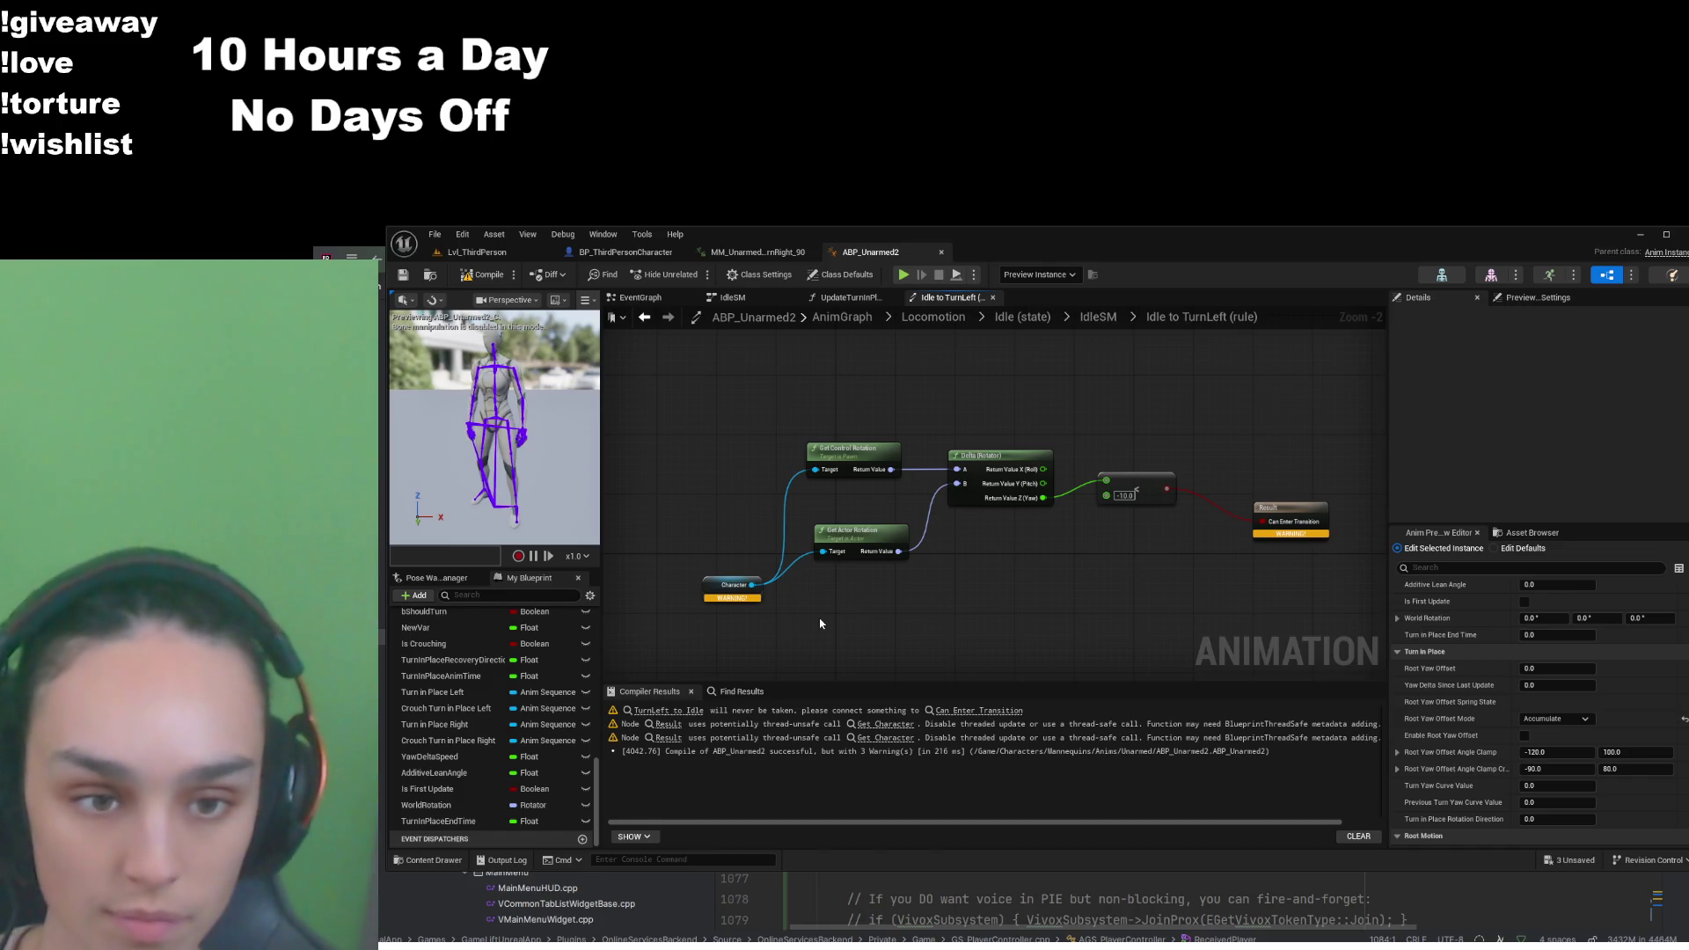
{"action": "key", "text": "ctrl+v"}
Replace the Character node with Try Get Pawn Owner wired into Get Actor Rotation, and recompile
{"action": "mouse_move", "coordinate": [857, 624]}
{"action": "left_mouse_down"}
{"action": "mouse_move", "coordinate": [714, 624]}
{"action": "mouse_move", "coordinate": [678, 513]}
{"action": "mouse_move", "coordinate": [757, 506]}
{"action": "mouse_move", "coordinate": [815, 469]}
{"action": "left_mouse_up"}
{"action": "left_click", "coordinate": [747, 577]}
{"action": "key", "text": "Delete"}
{"action": "left_click_drag", "start_coordinate": [723, 522], "coordinate": [823, 552]}
{"action": "left_click", "coordinate": [483, 274]}
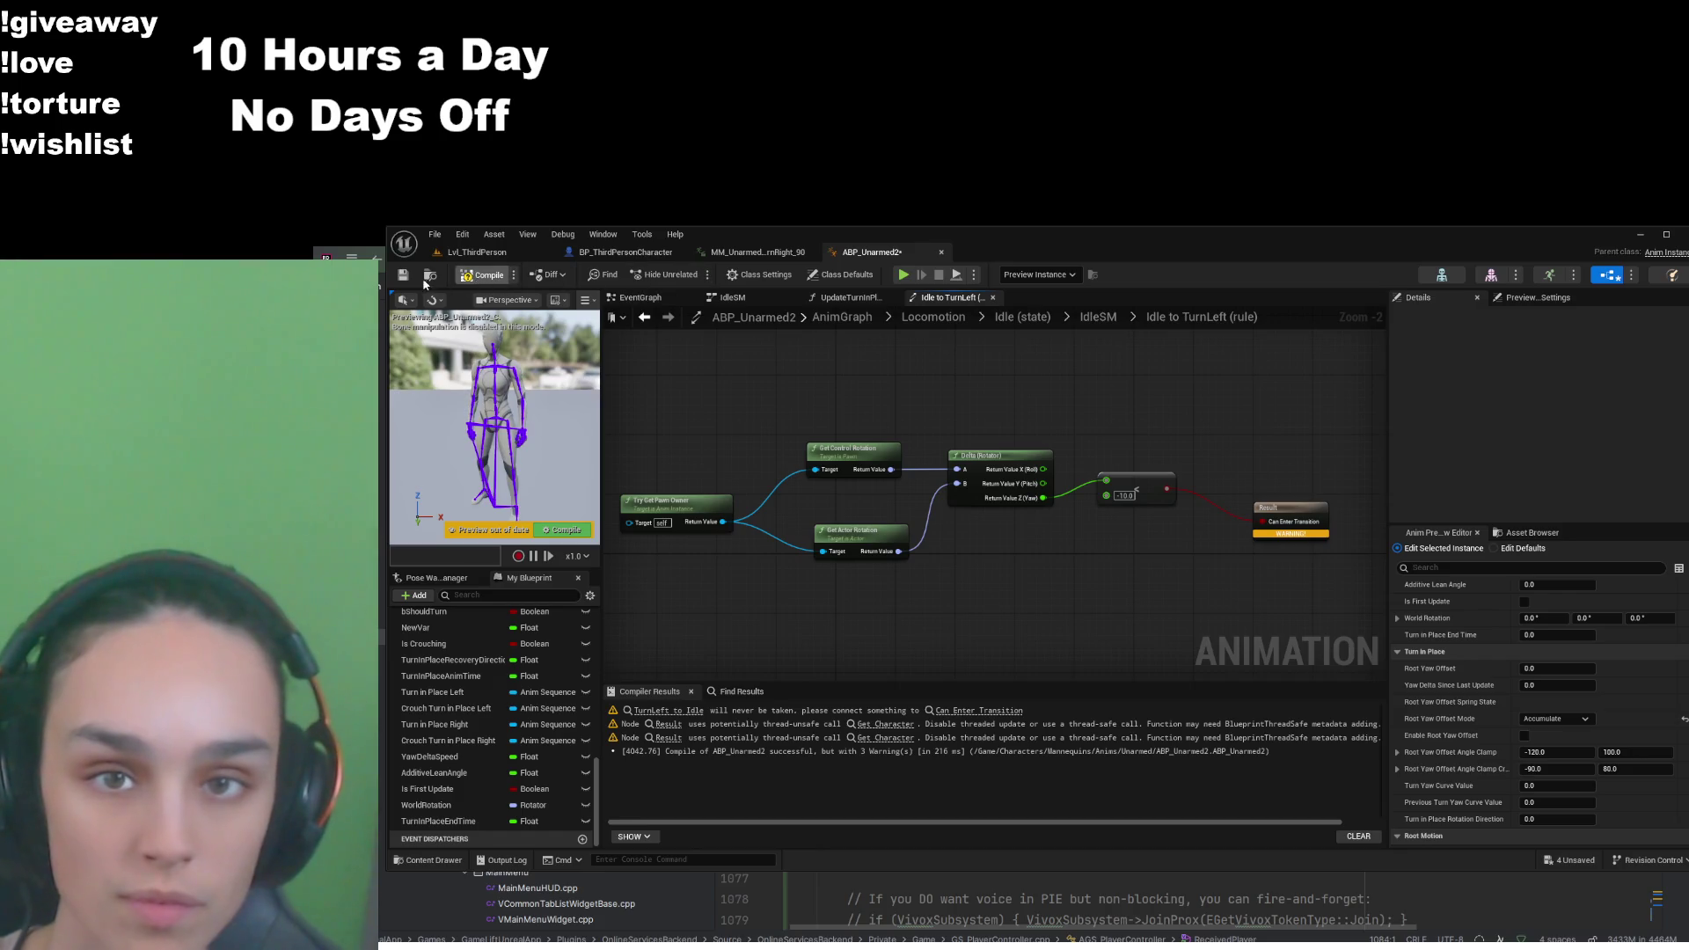
{"action": "left_click_drag", "start_coordinate": [733, 580], "coordinate": [807, 610]}
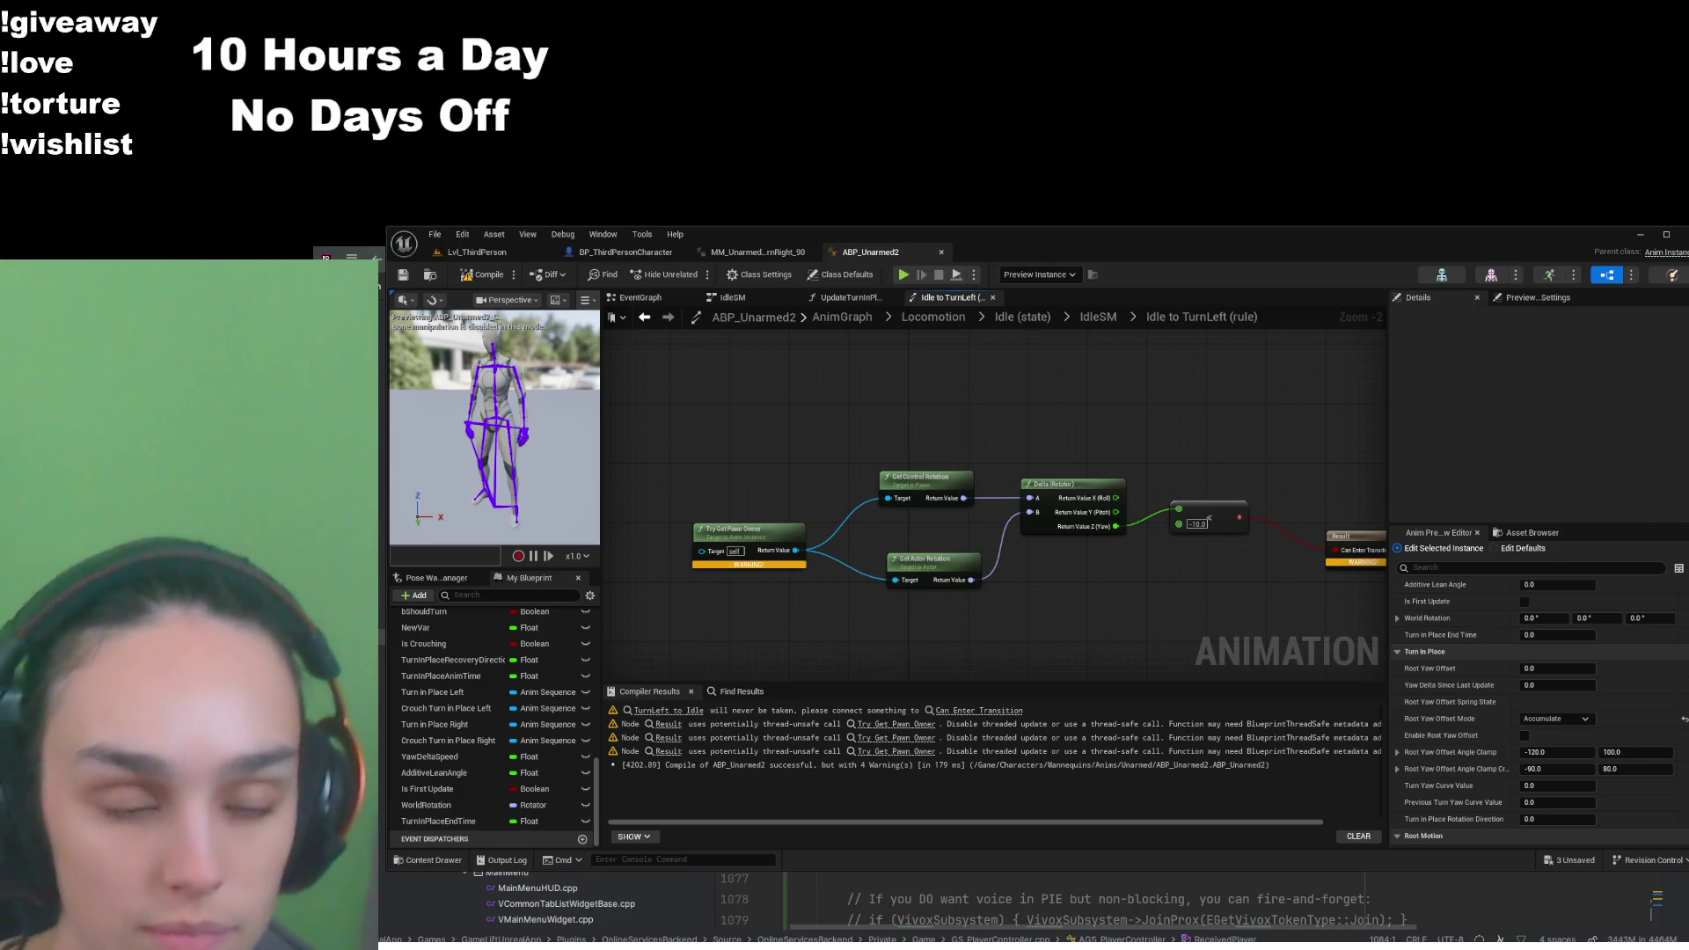
Pan to the Can Enter Transition result and start simulating ABP_Unarmed2
{"action": "left_click_drag", "start_coordinate": [1145, 641], "coordinate": [1040, 614]}
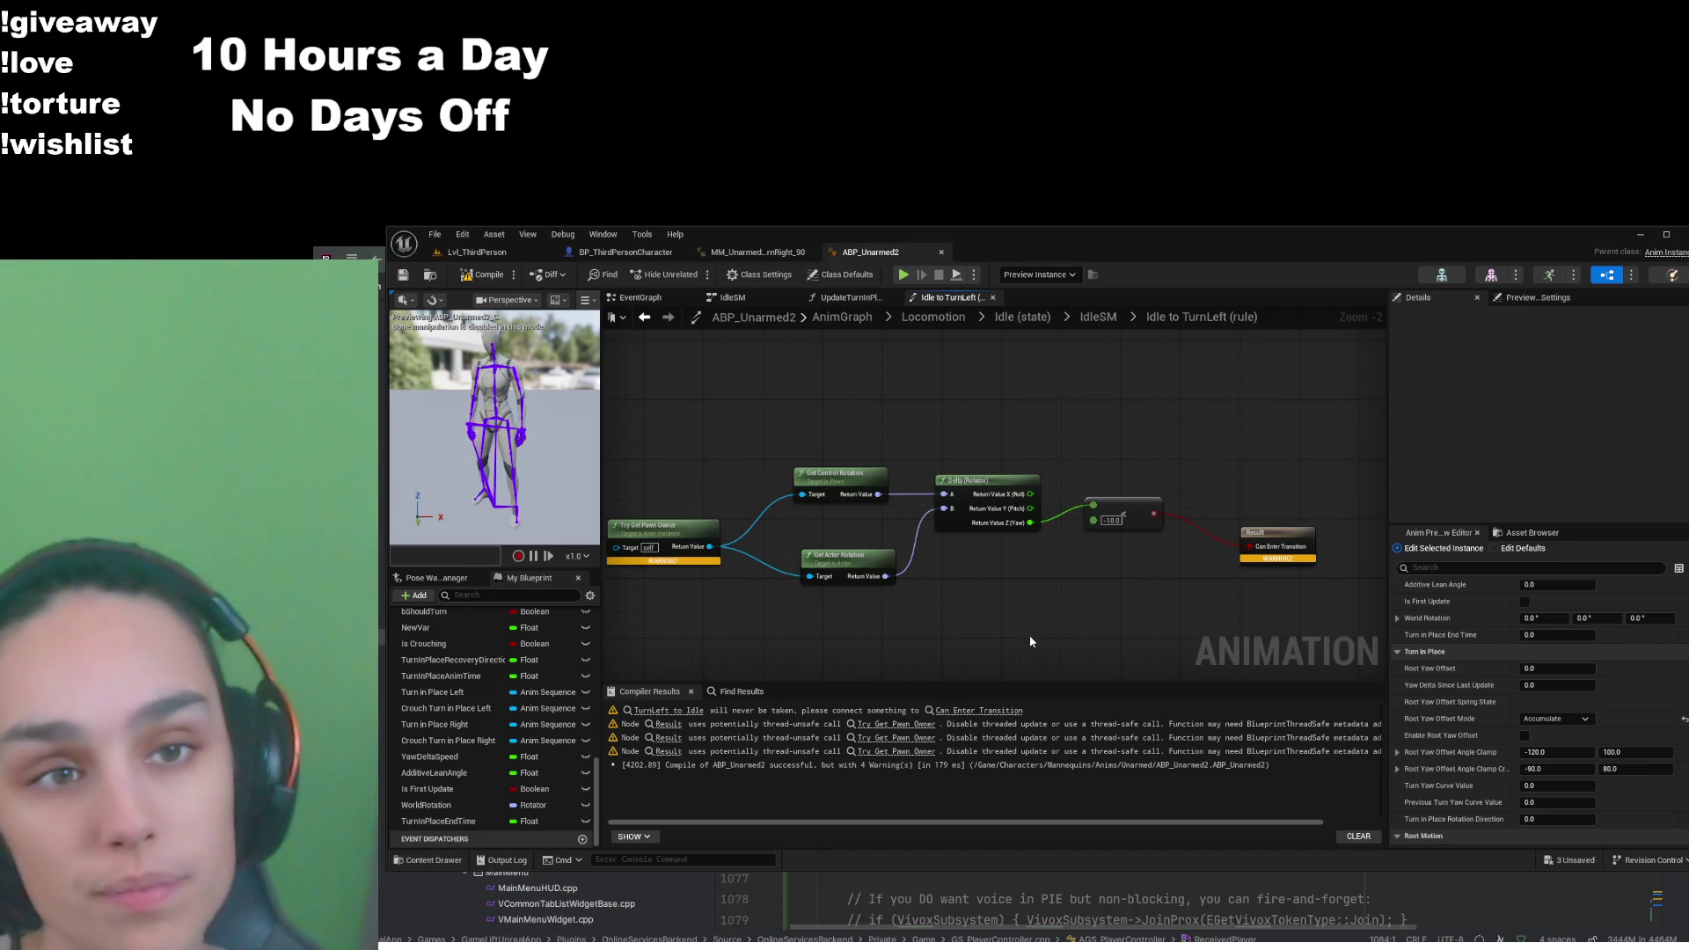
{"action": "left_click", "coordinate": [903, 274]}
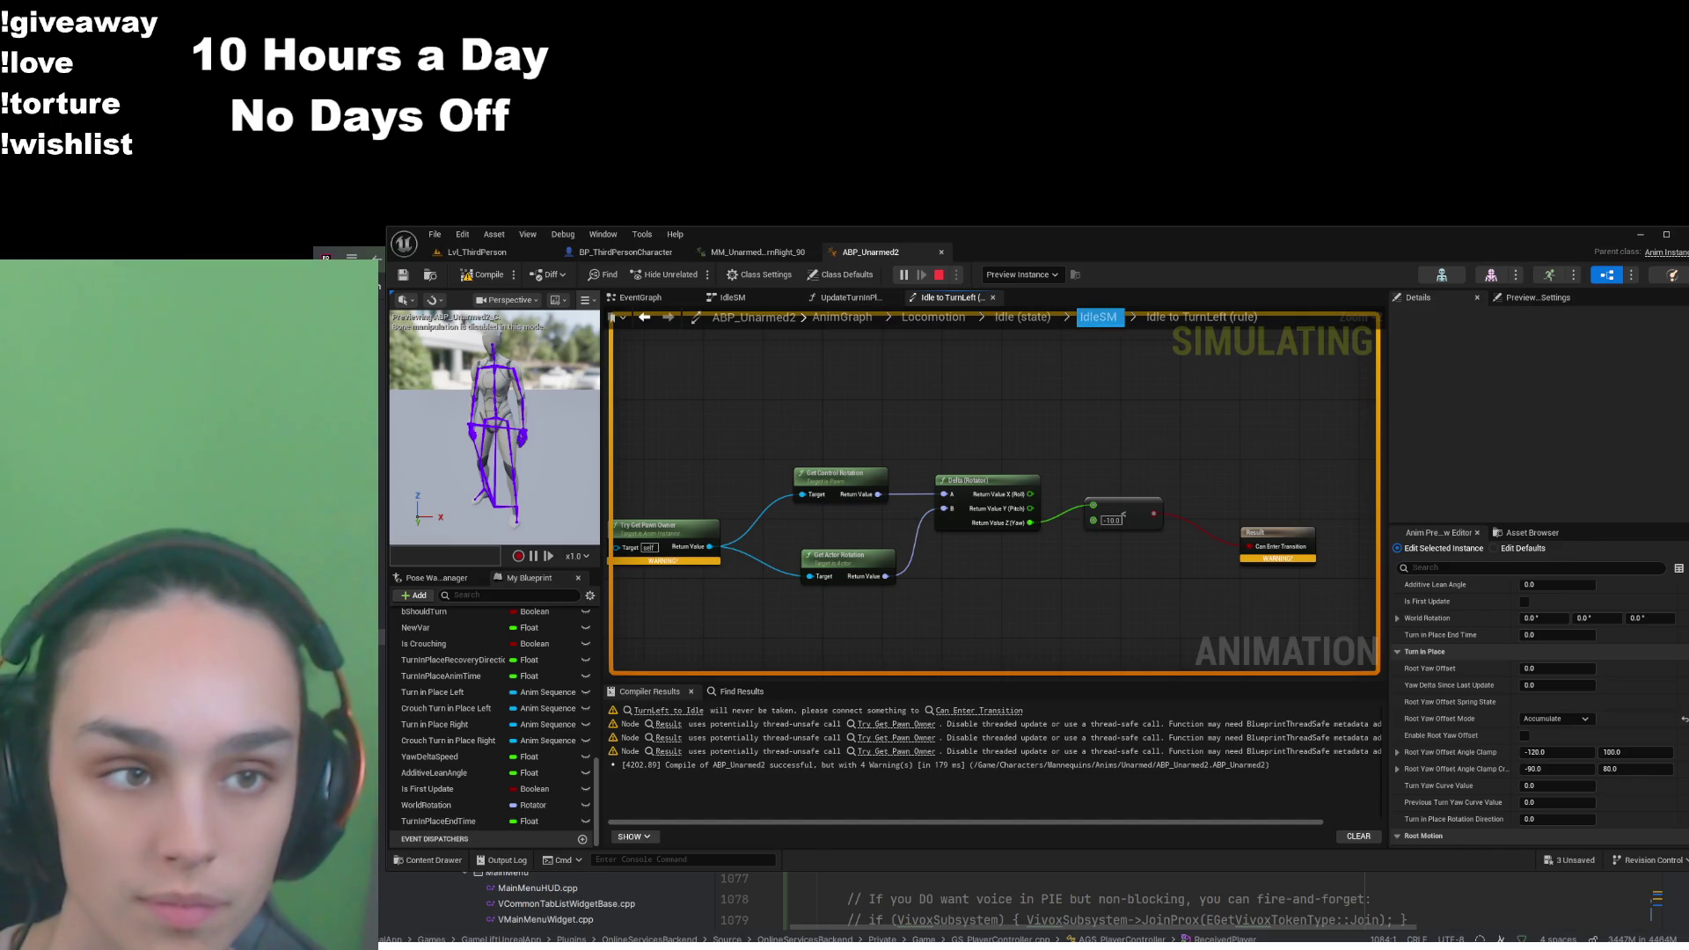
Reopen the Idle to TurnLeft rule from IdleSM, inspect Get Control Rotation, and stop the simulation
{"action": "left_click", "coordinate": [1098, 317]}
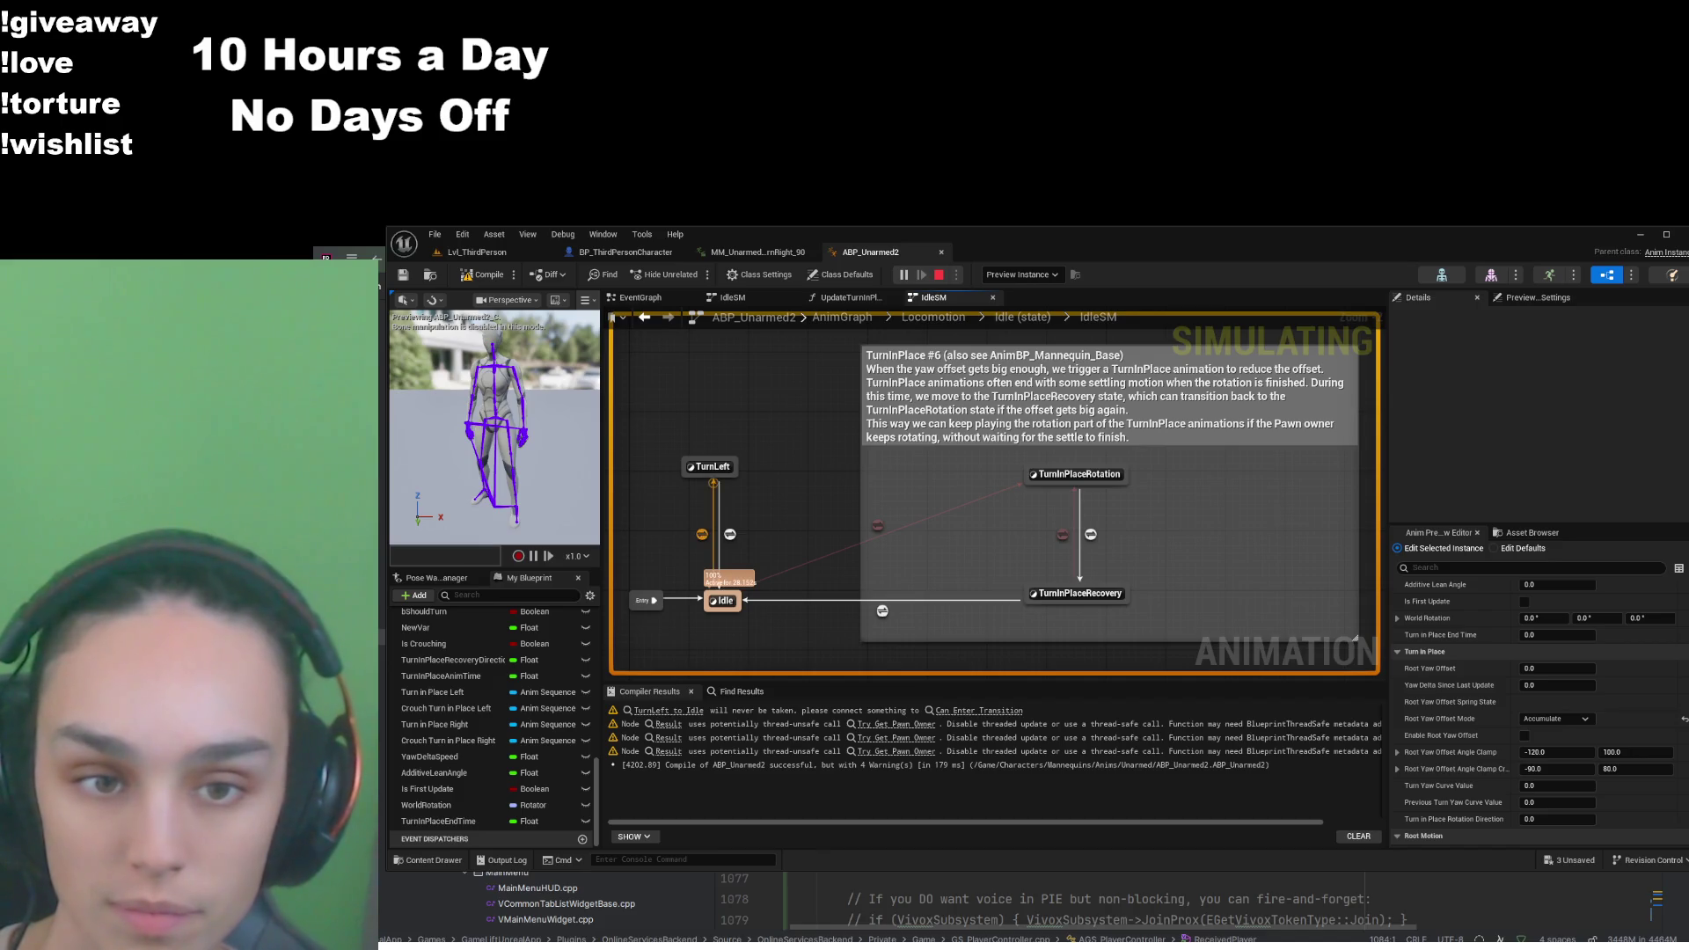
{"action": "double_click", "coordinate": [702, 534]}
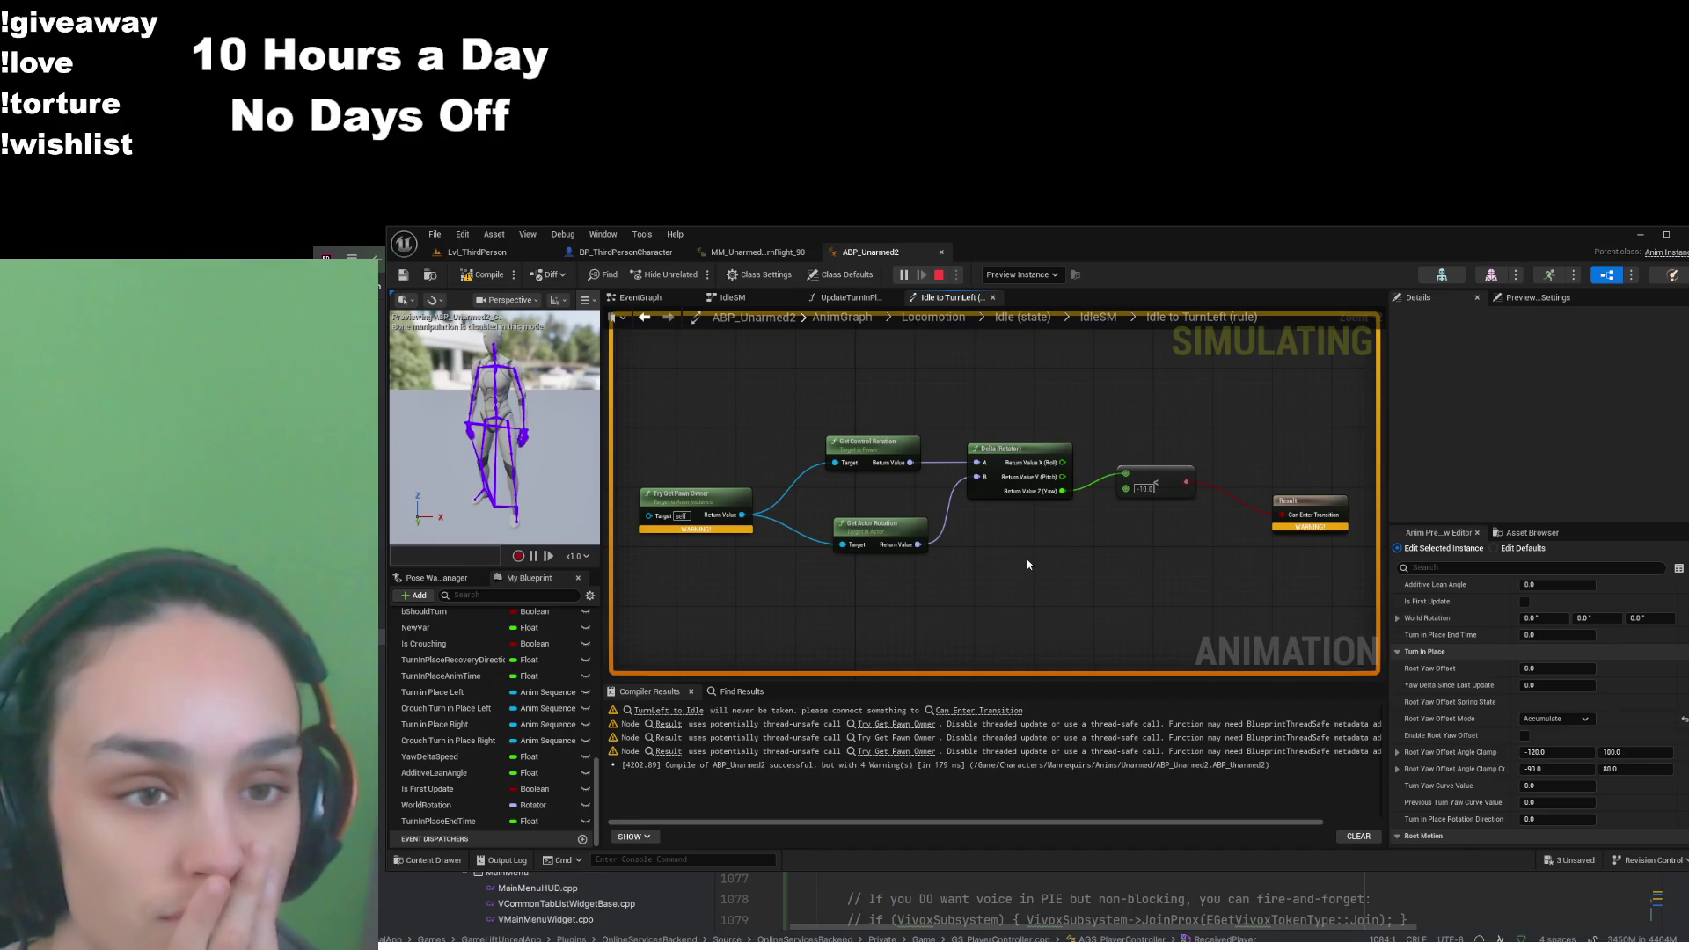
{"action": "left_click", "coordinate": [915, 467]}
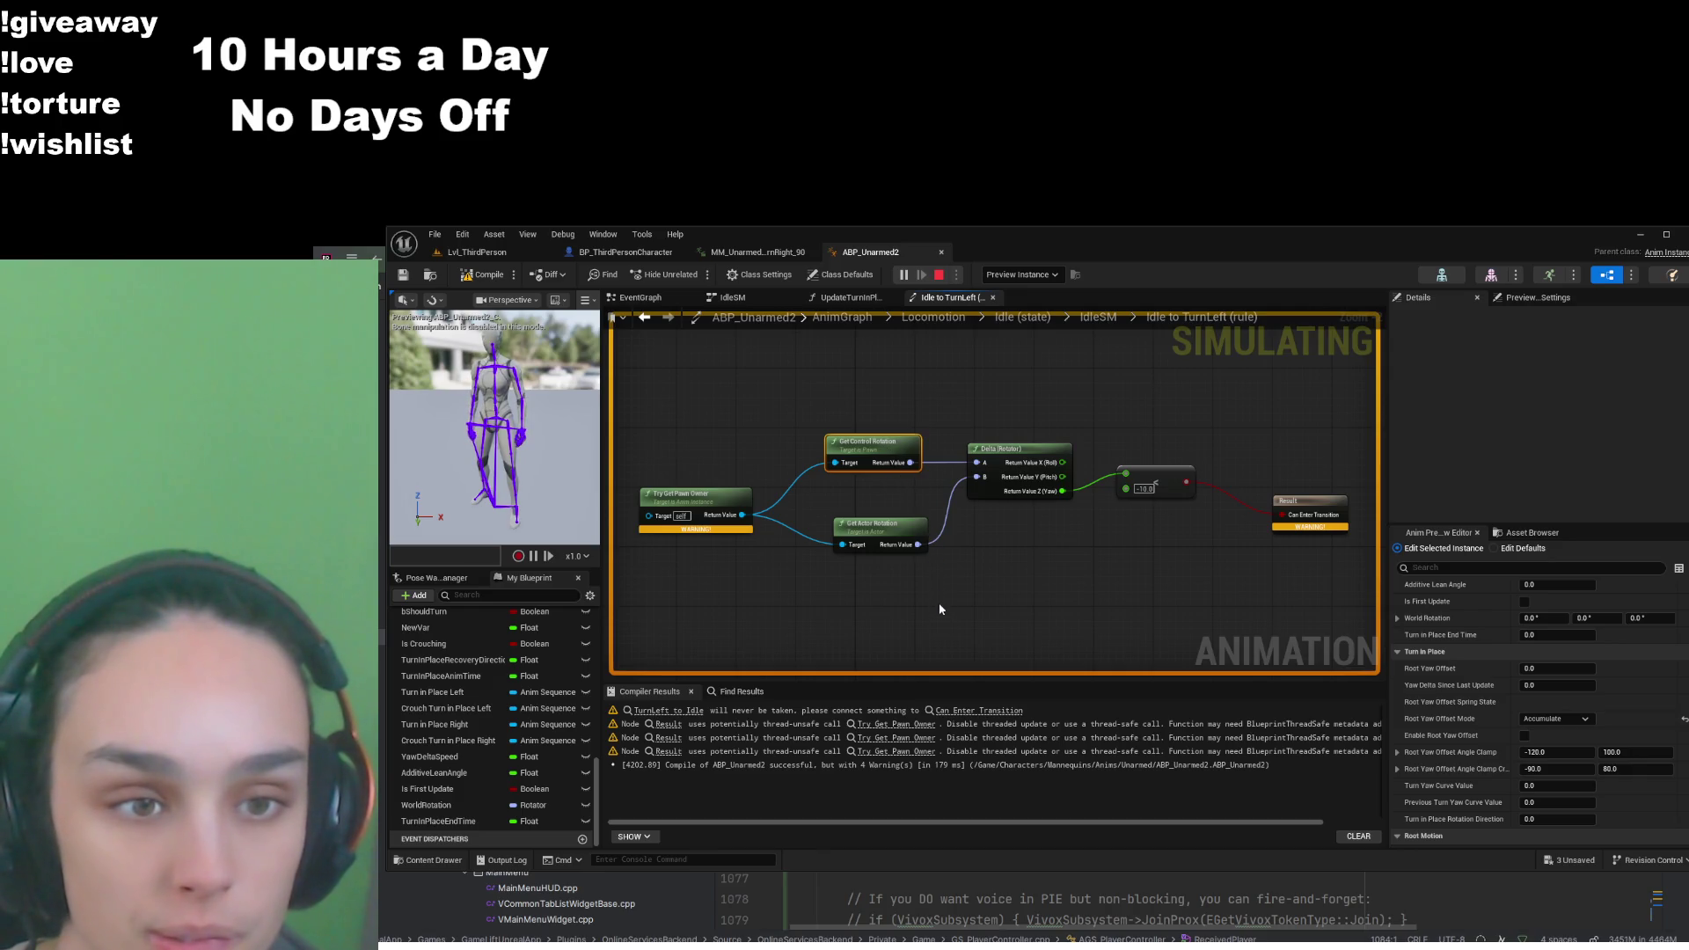
{"action": "left_click", "coordinate": [1125, 547]}
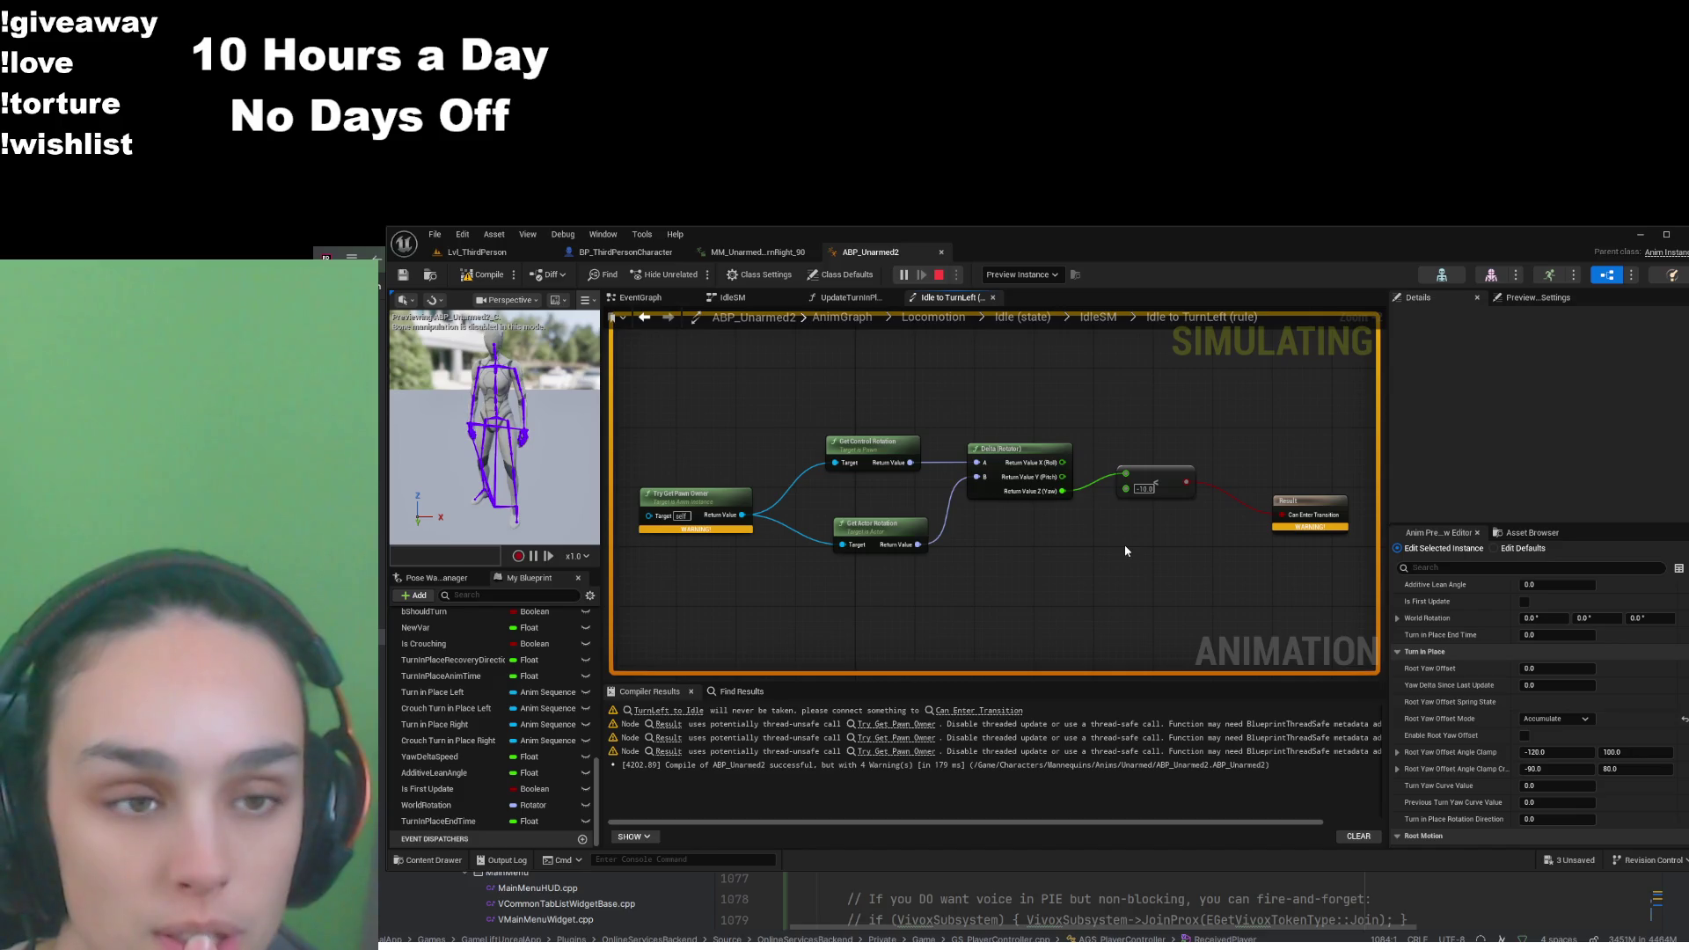
{"action": "key", "text": "Escape"}
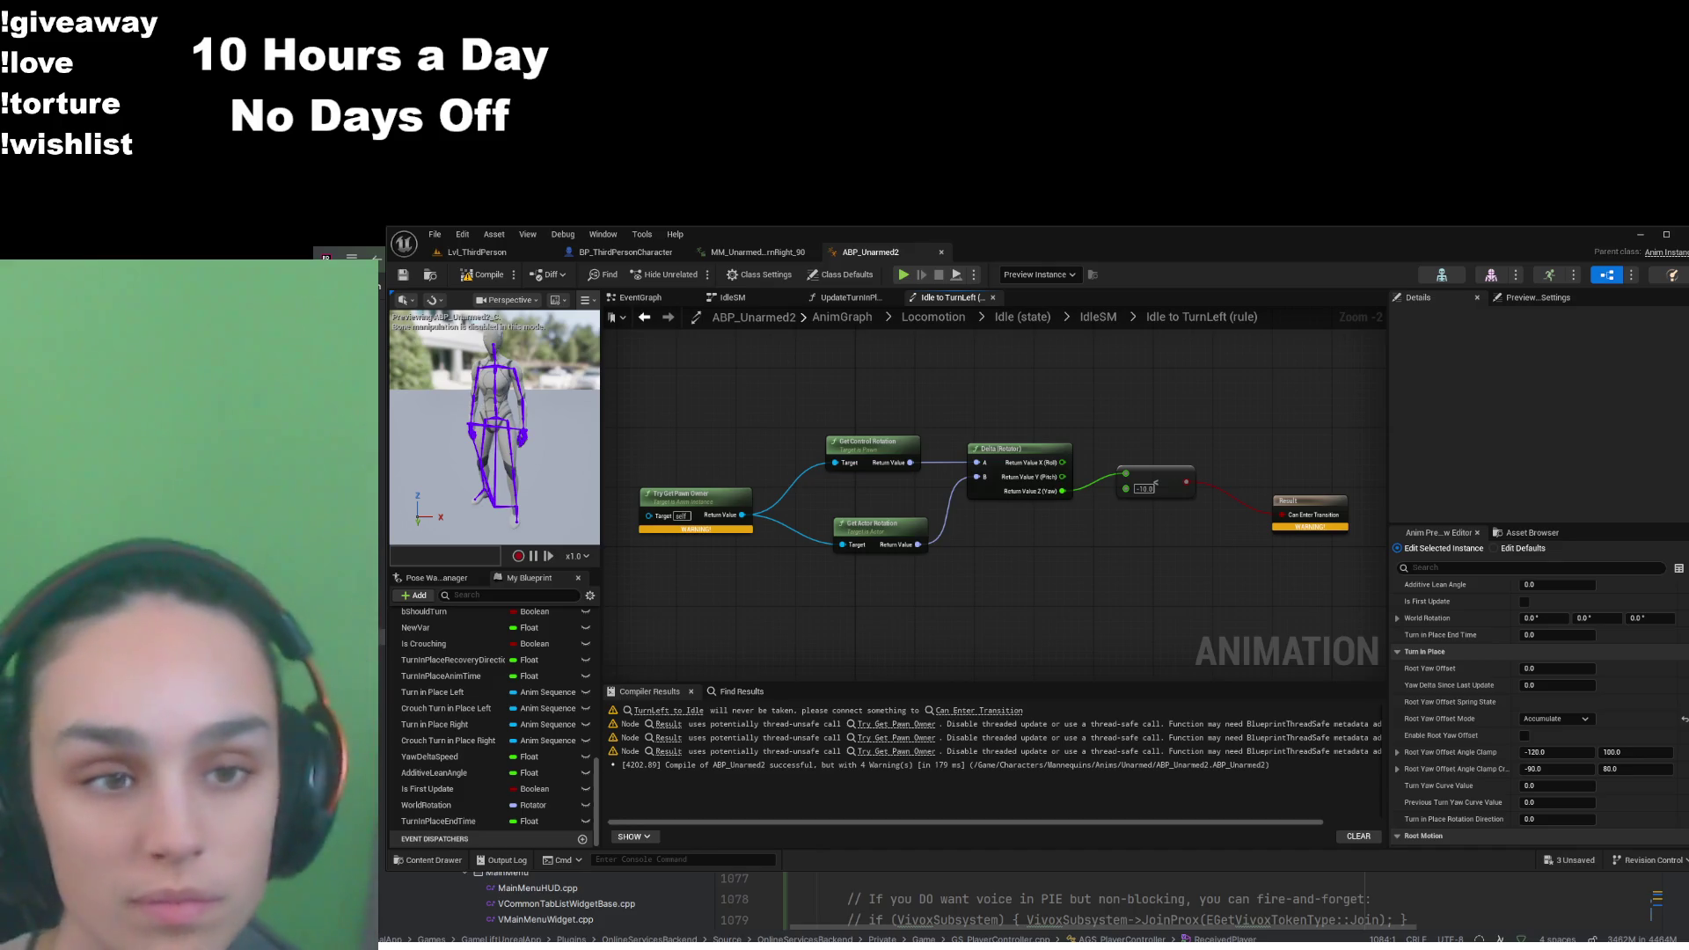
{"action": "scroll", "coordinate": [643, 582], "scroll_direction": "up", "scroll_amount": 2}
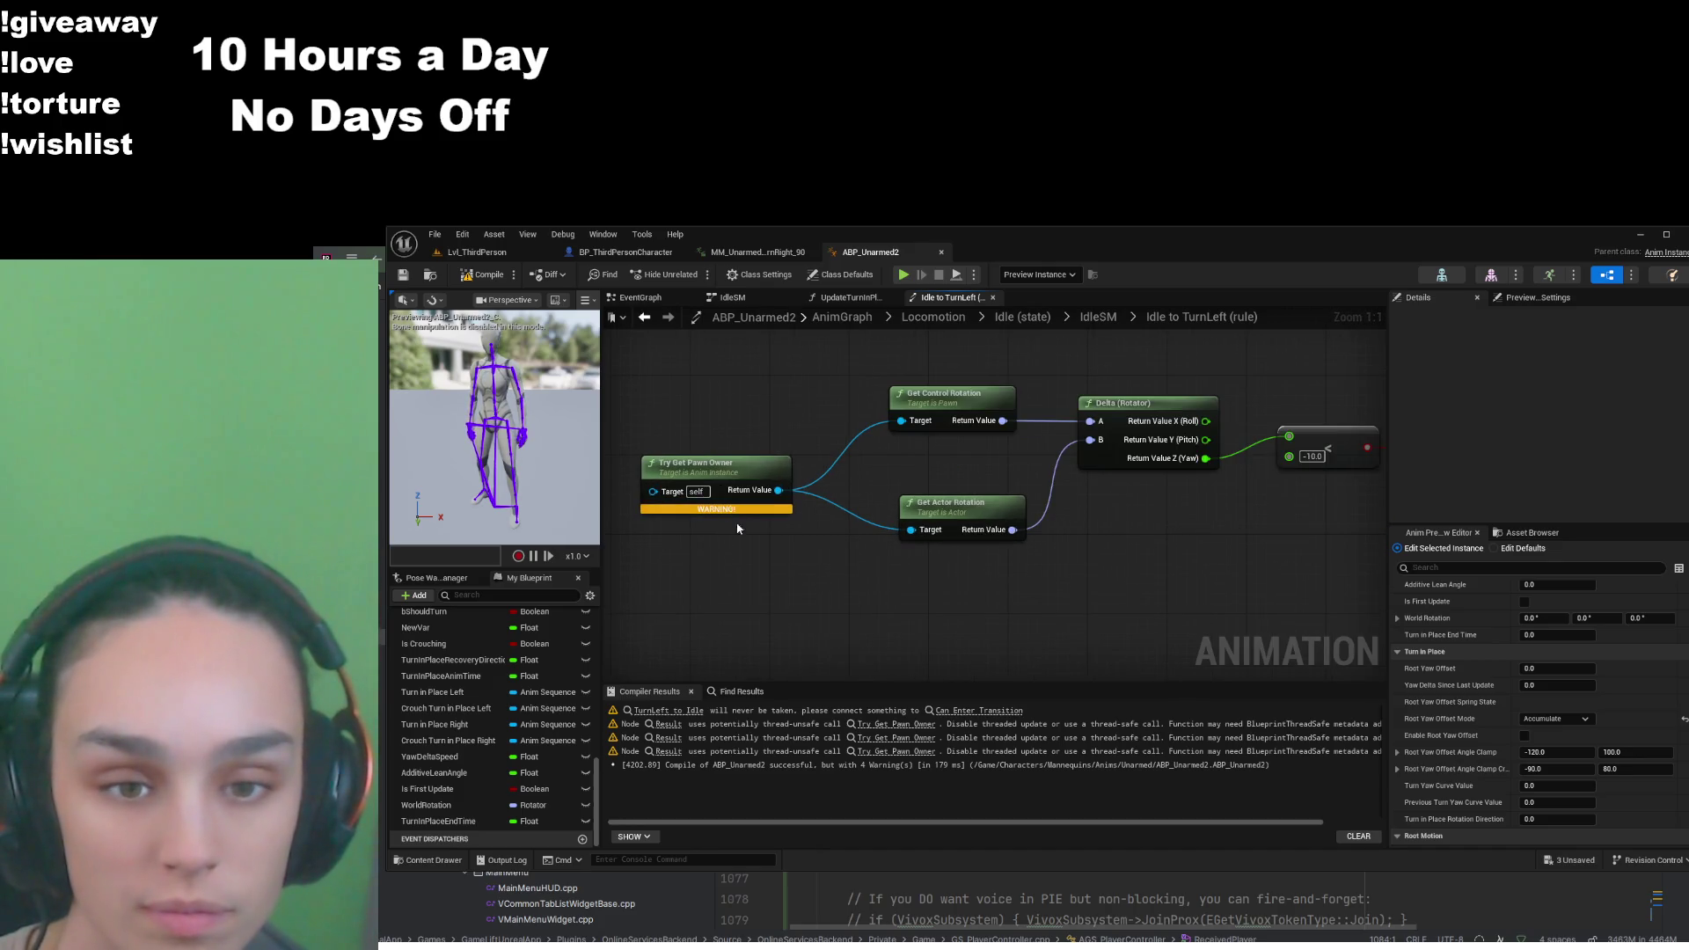
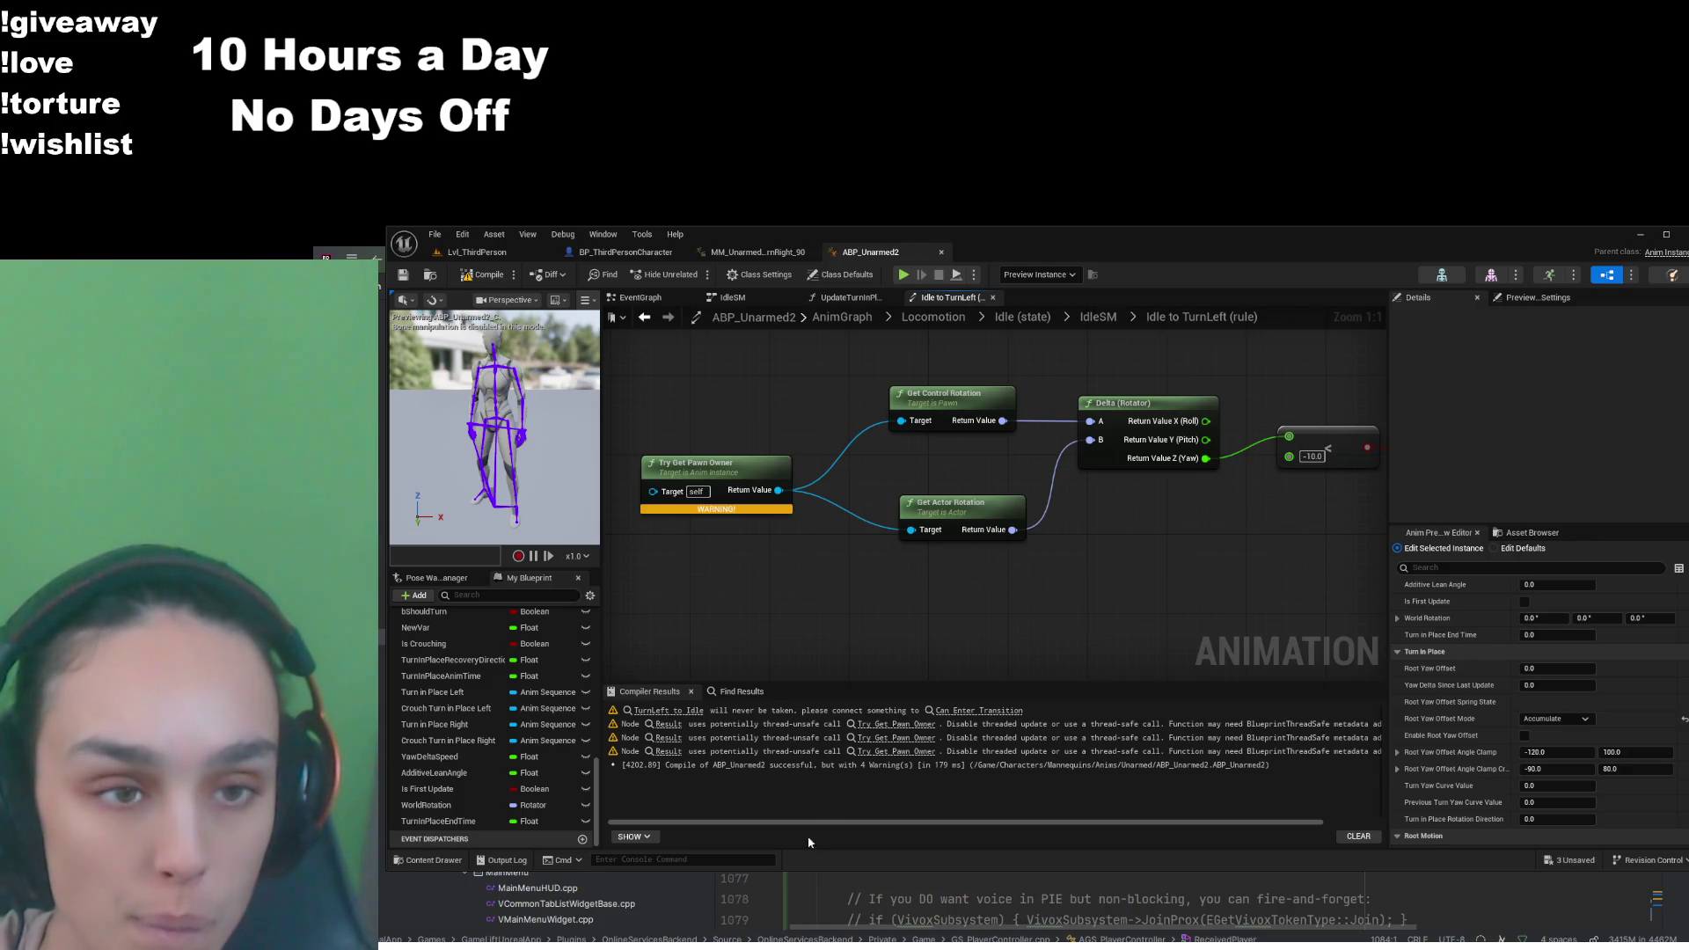
Return from the Idle to TurnLeft rule to the IdleSM graph showing the Idle and TurnLeft states
{"action": "scroll", "coordinate": [835, 611], "scroll_direction": "down", "scroll_amount": 2}
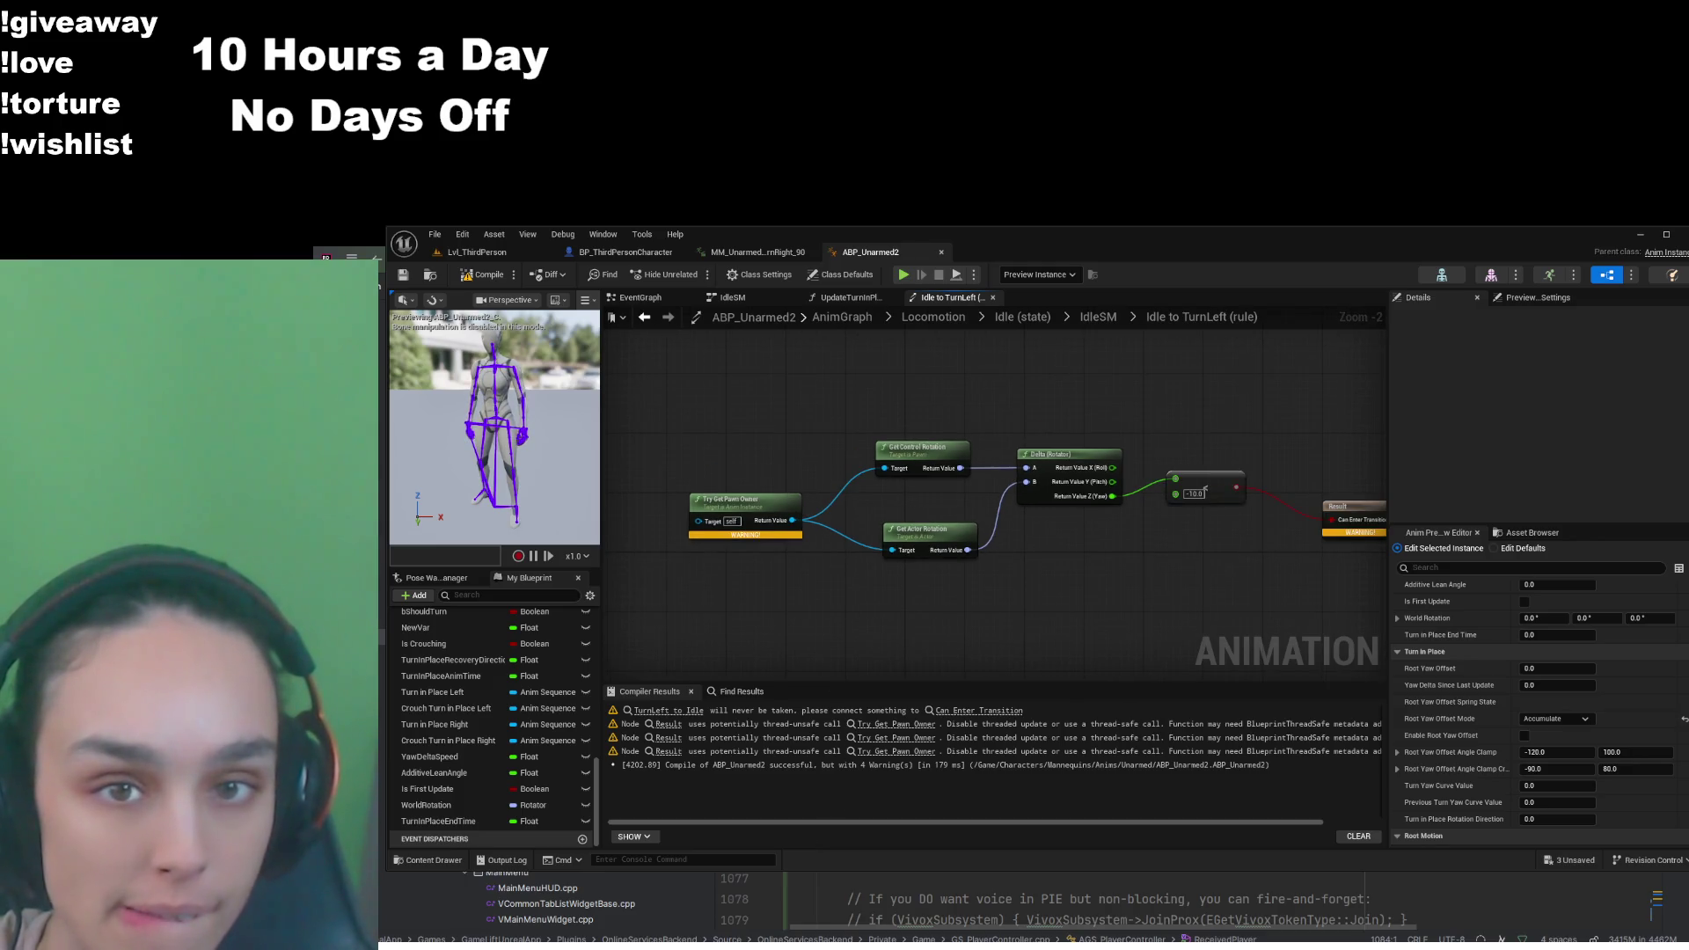
{"action": "left_click", "coordinate": [1023, 316]}
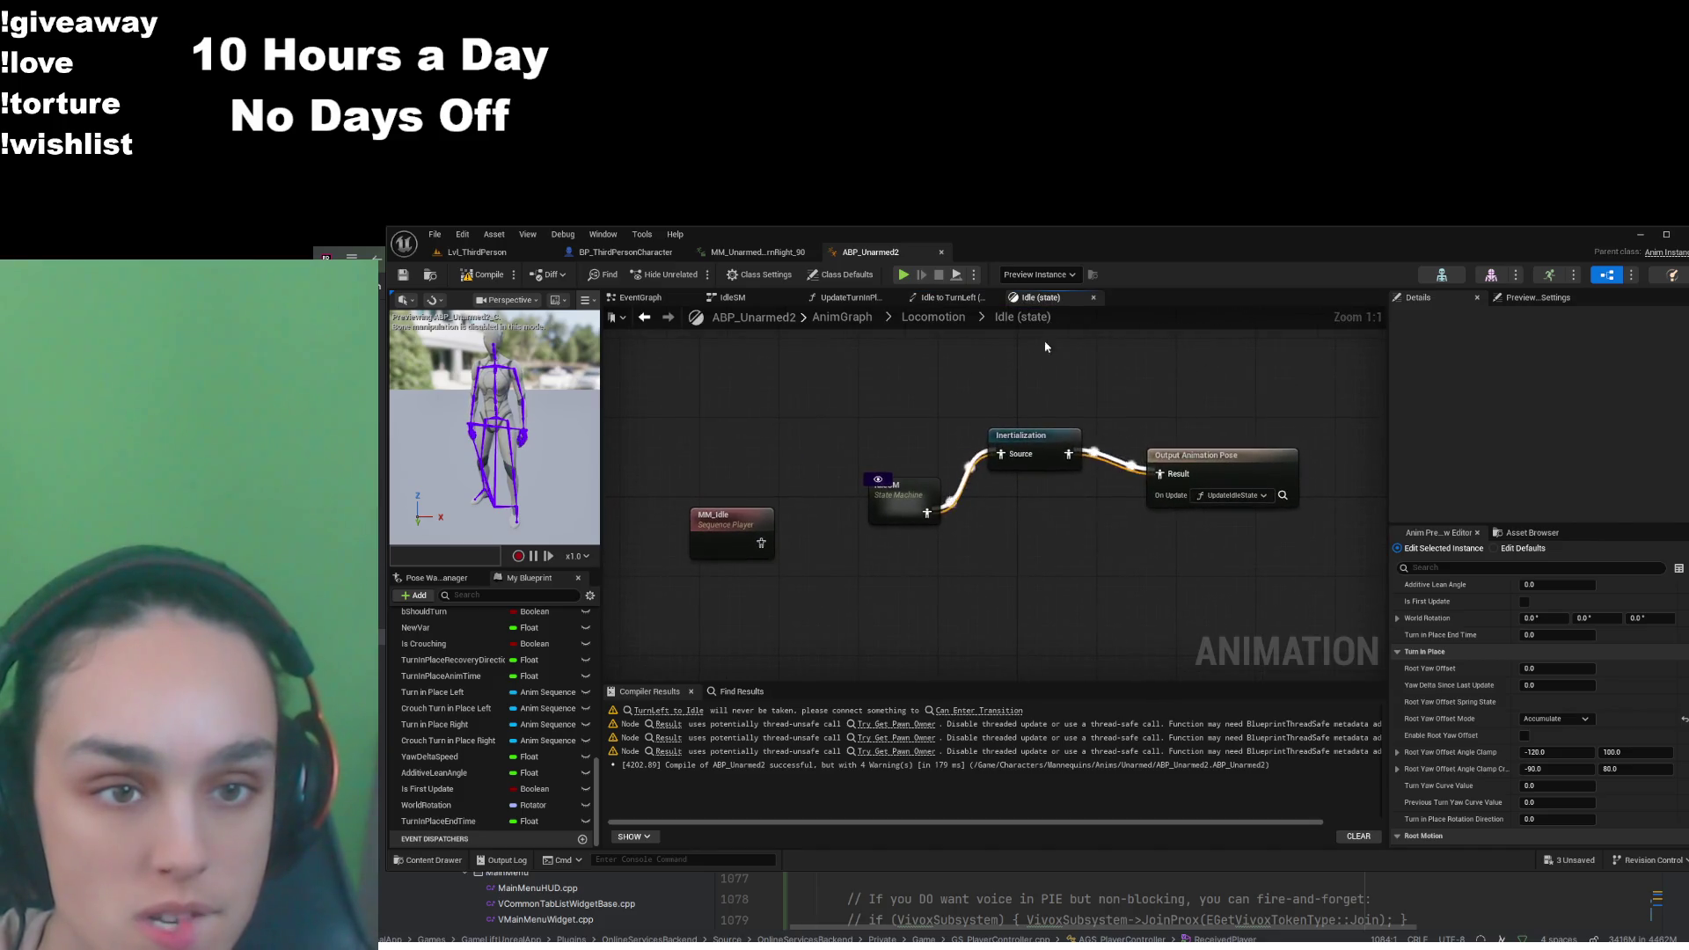
{"action": "double_click", "coordinate": [888, 506]}
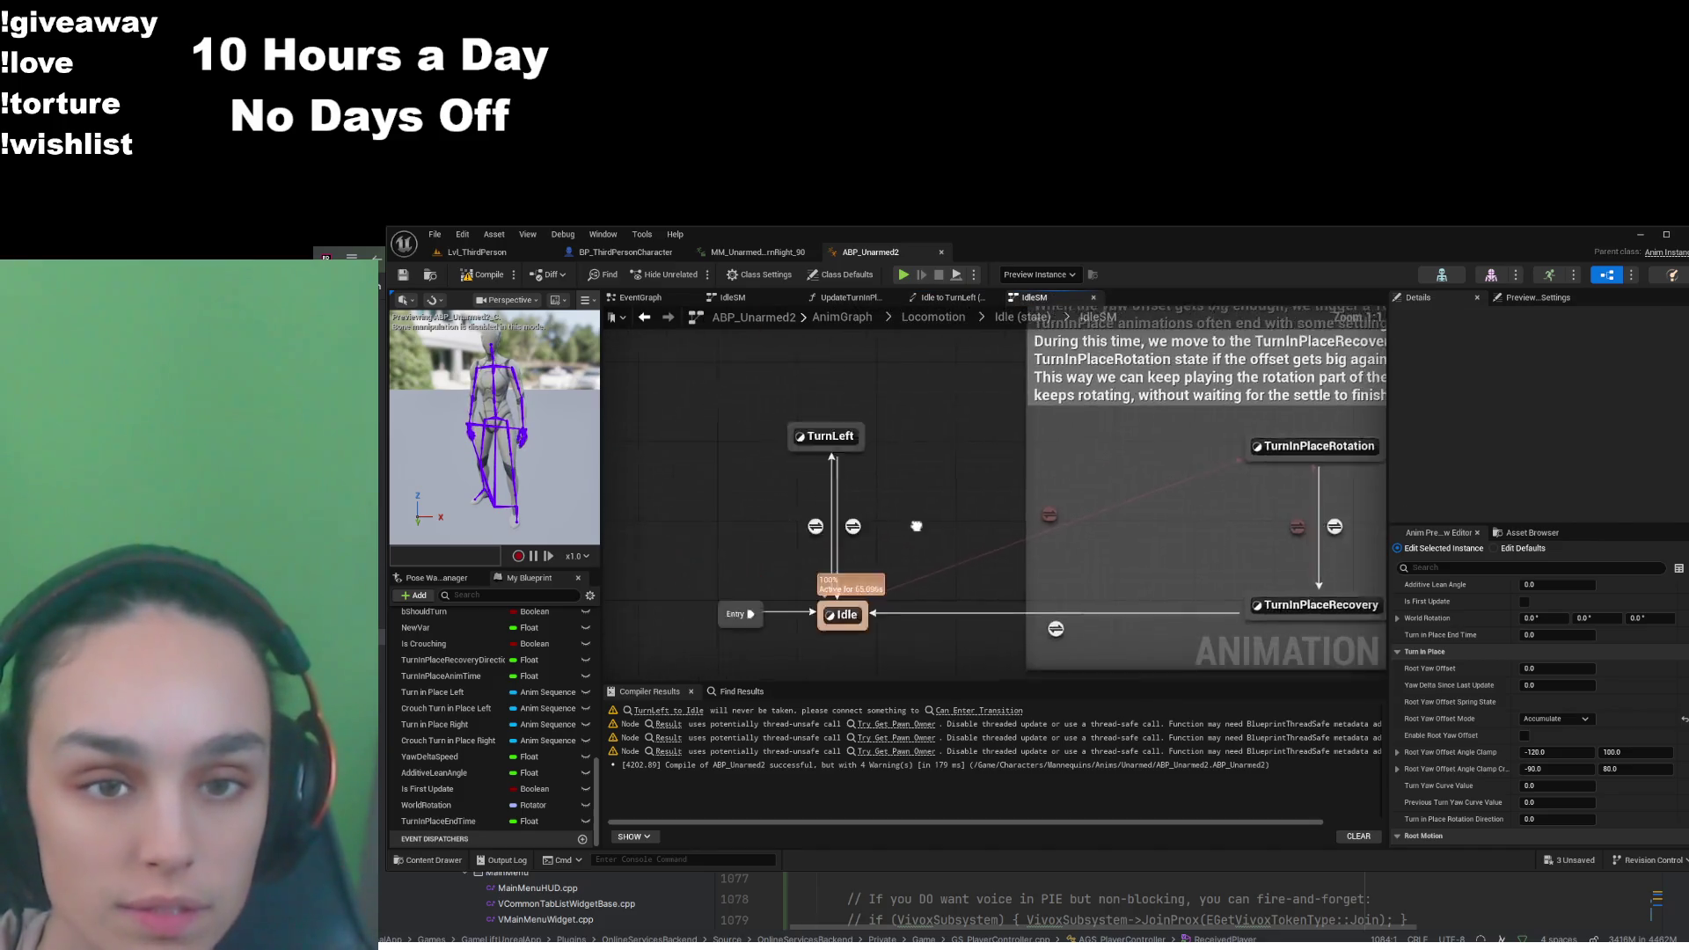
{"action": "left_click_drag", "start_coordinate": [987, 533], "coordinate": [1040, 520]}
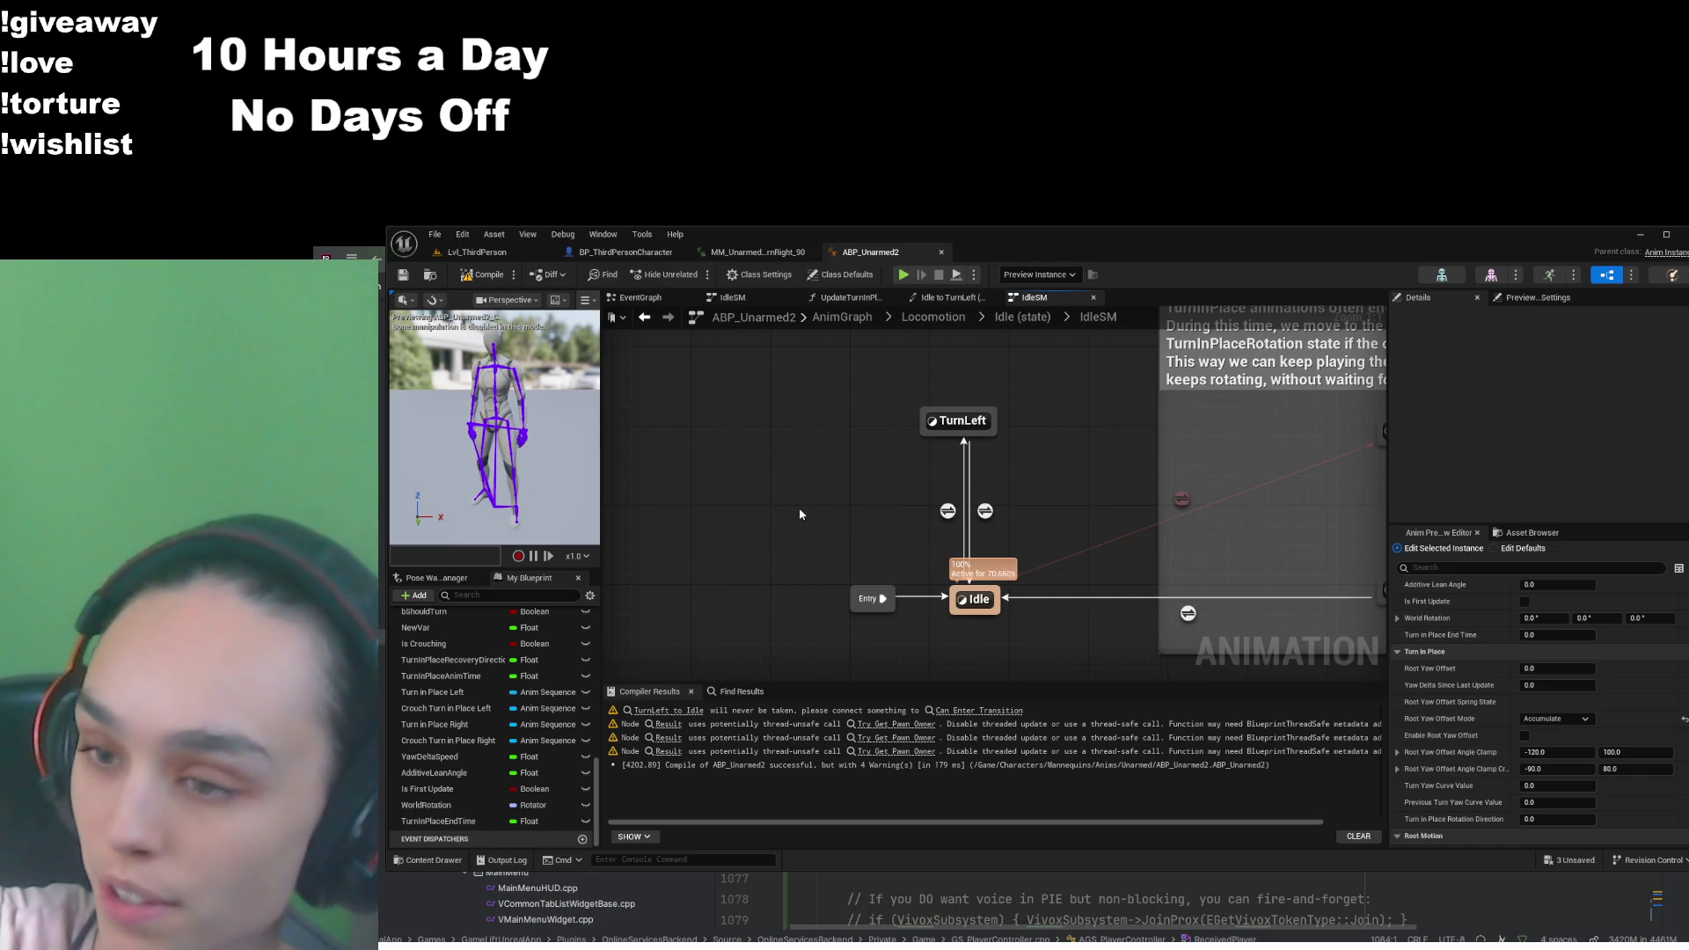
Save BP_ThirdPersonCharacter and return to the ABP_Unarmed2 state machine
{"action": "left_click", "coordinate": [624, 252]}
{"action": "key", "text": "ctrl+s"}
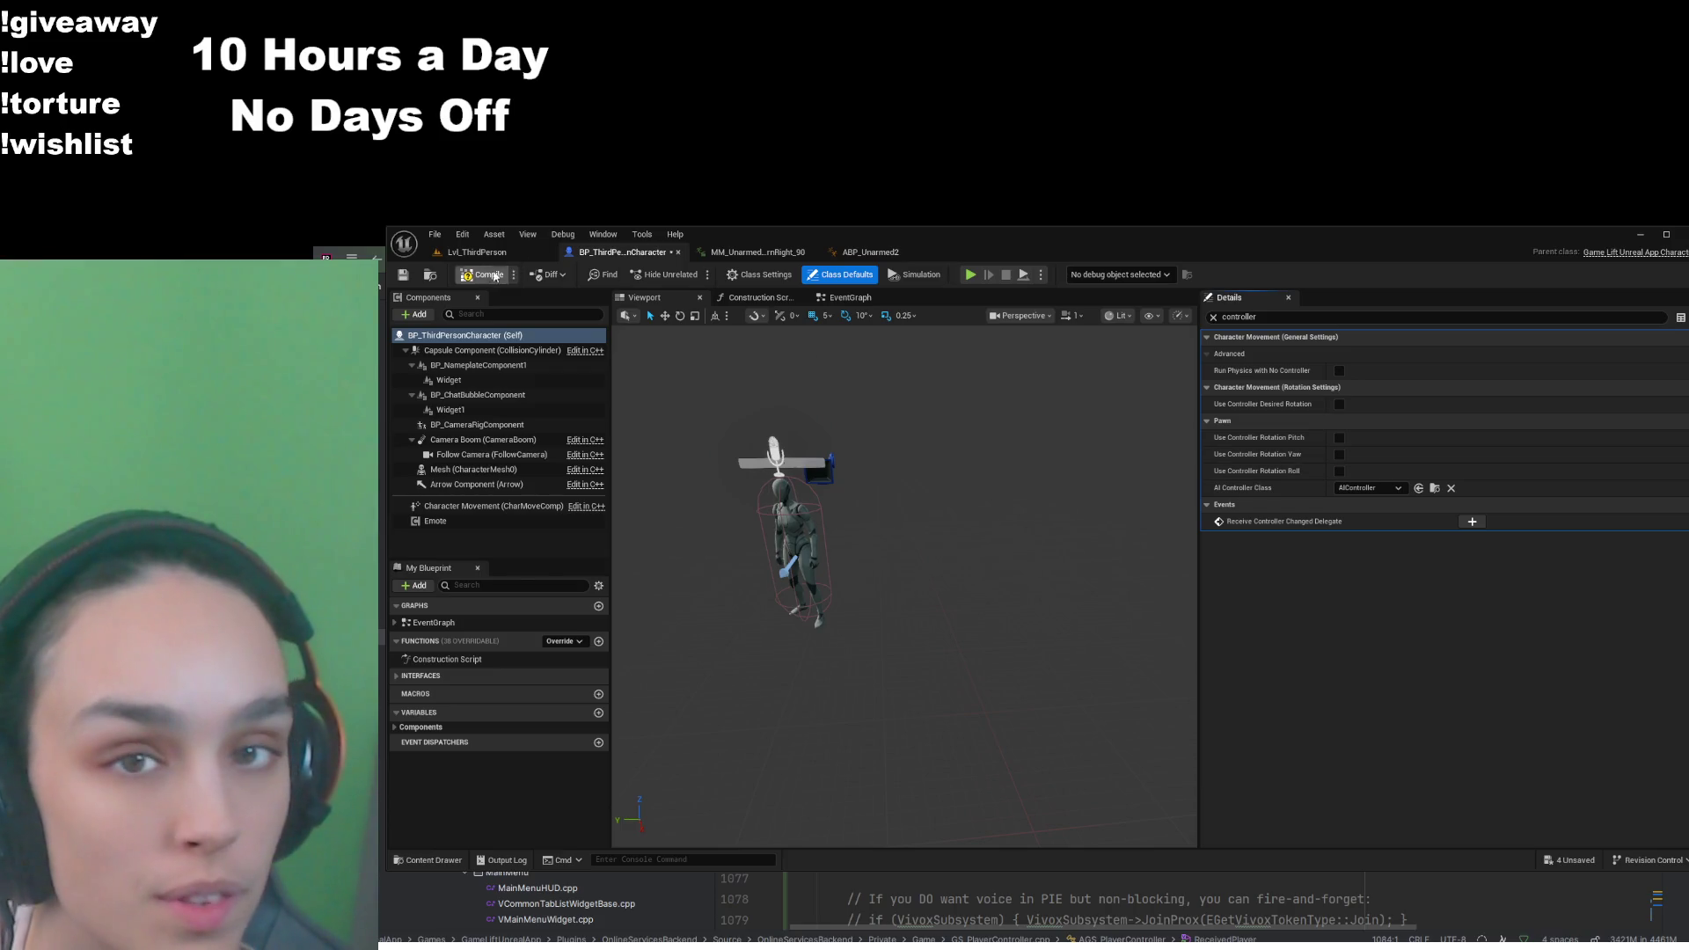
{"action": "left_click", "coordinate": [846, 252]}
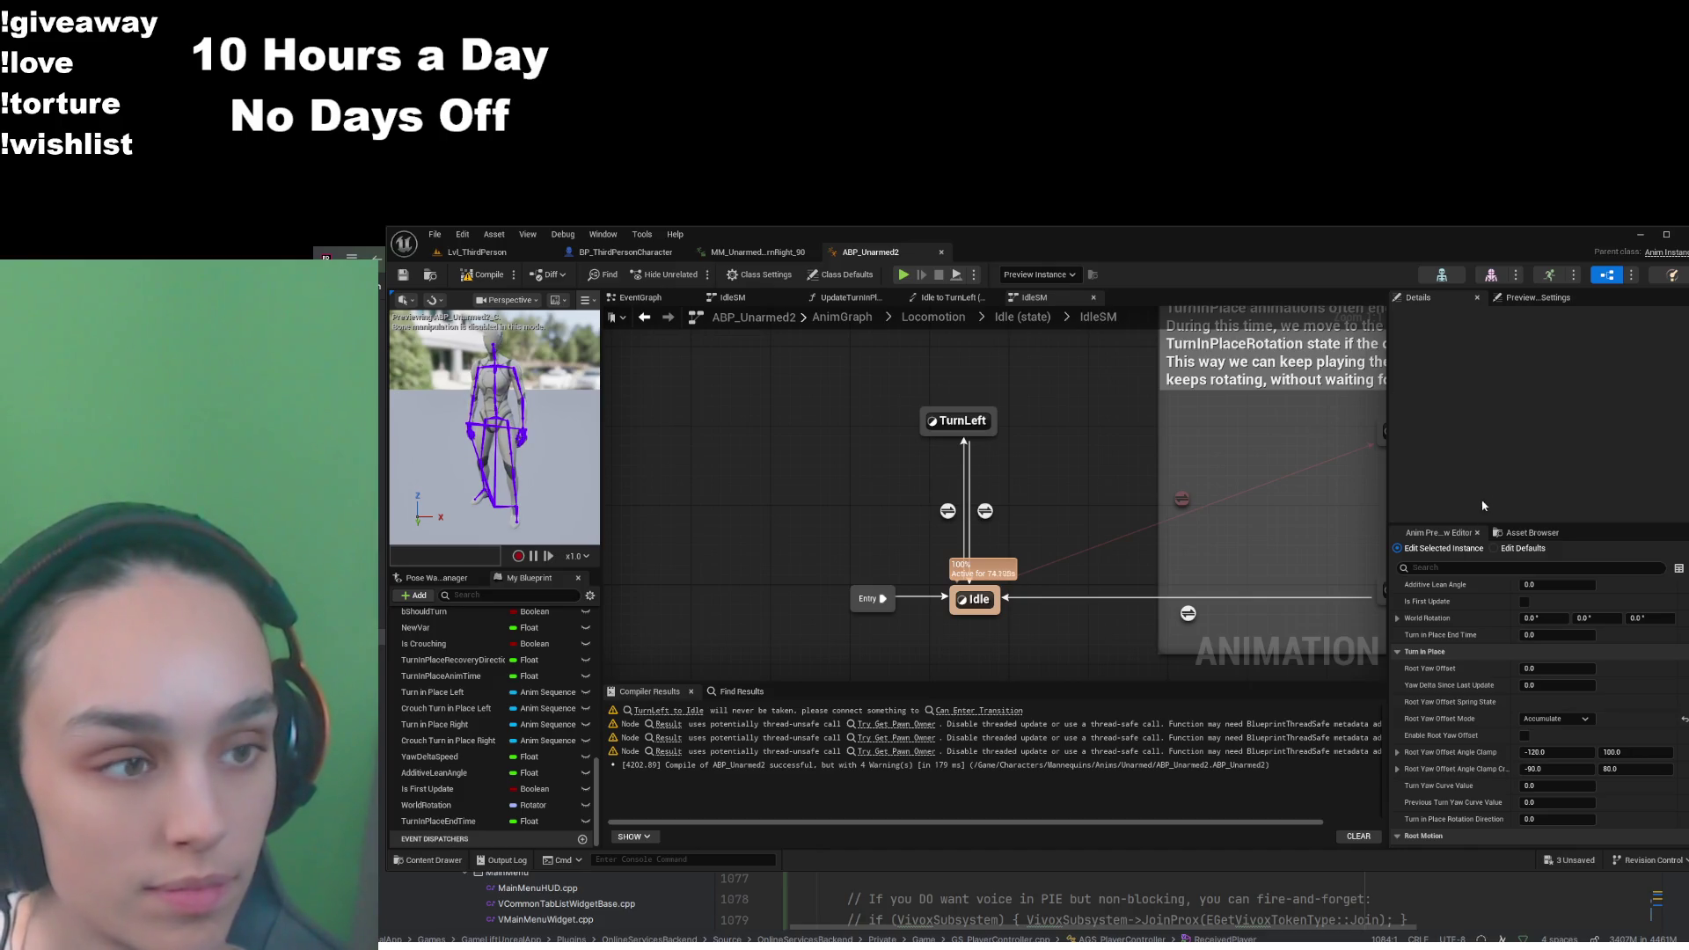
Filter the character's Details for 'orien', toggle Orient Rotation to Movement on then off, and compile
{"action": "left_click", "coordinate": [626, 251]}
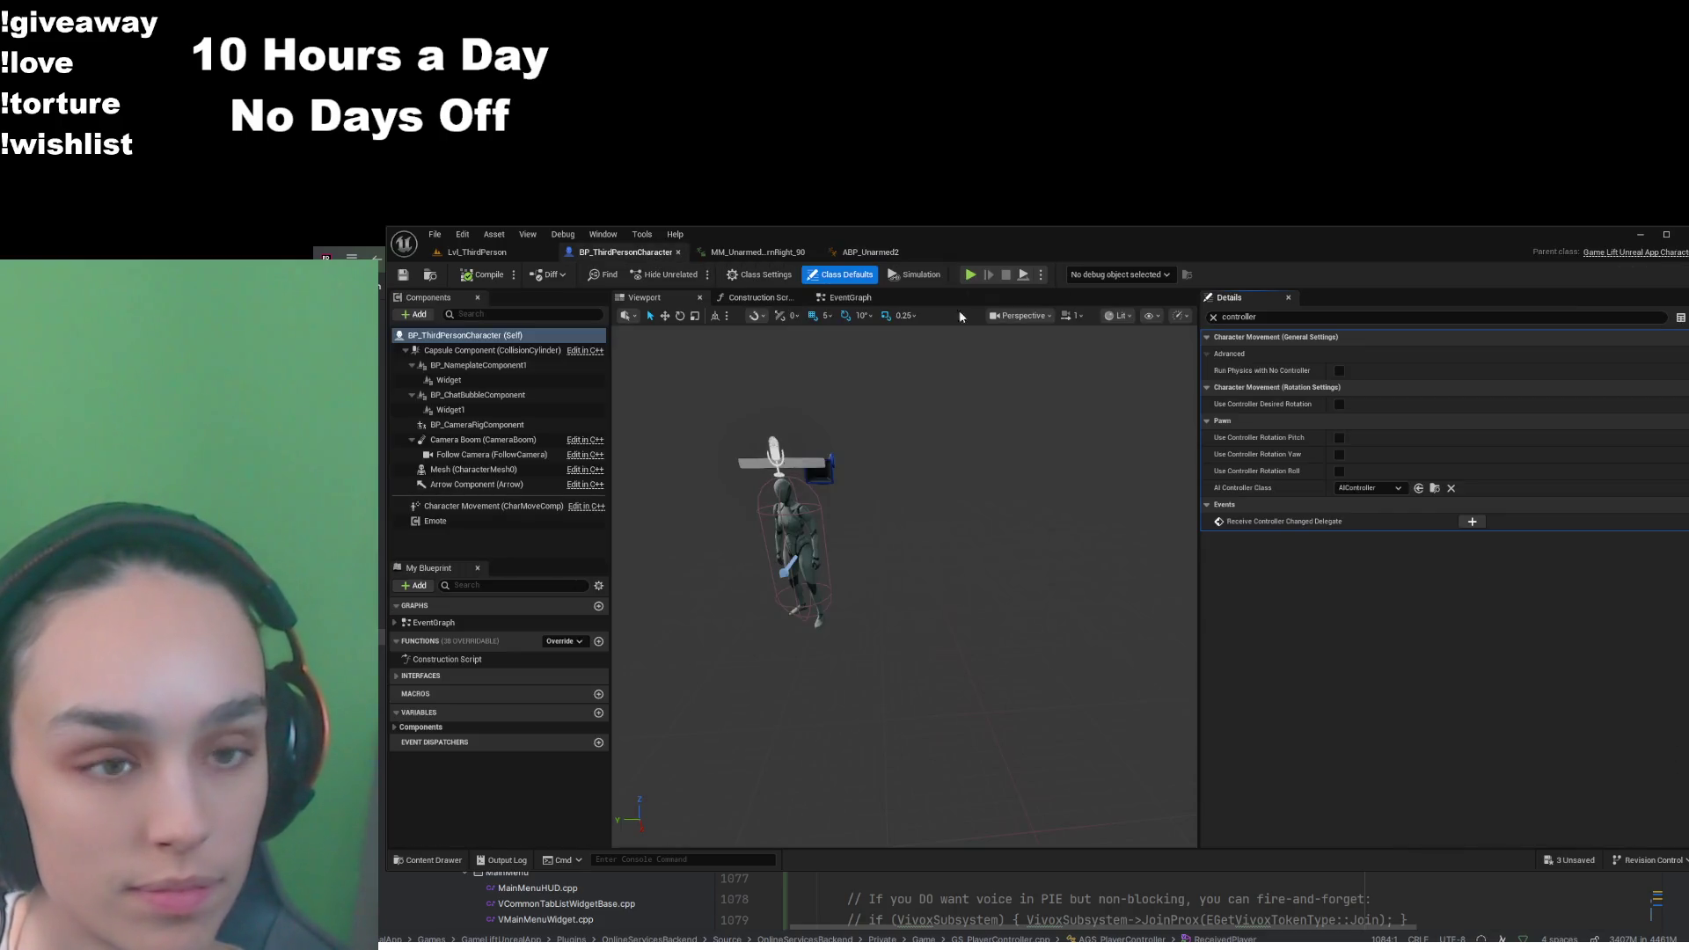
{"action": "left_click", "coordinate": [1343, 317]}
{"action": "key", "text": "ctrl+a"}
{"action": "type", "text": "orien"}
{"action": "left_click", "coordinate": [1339, 353]}
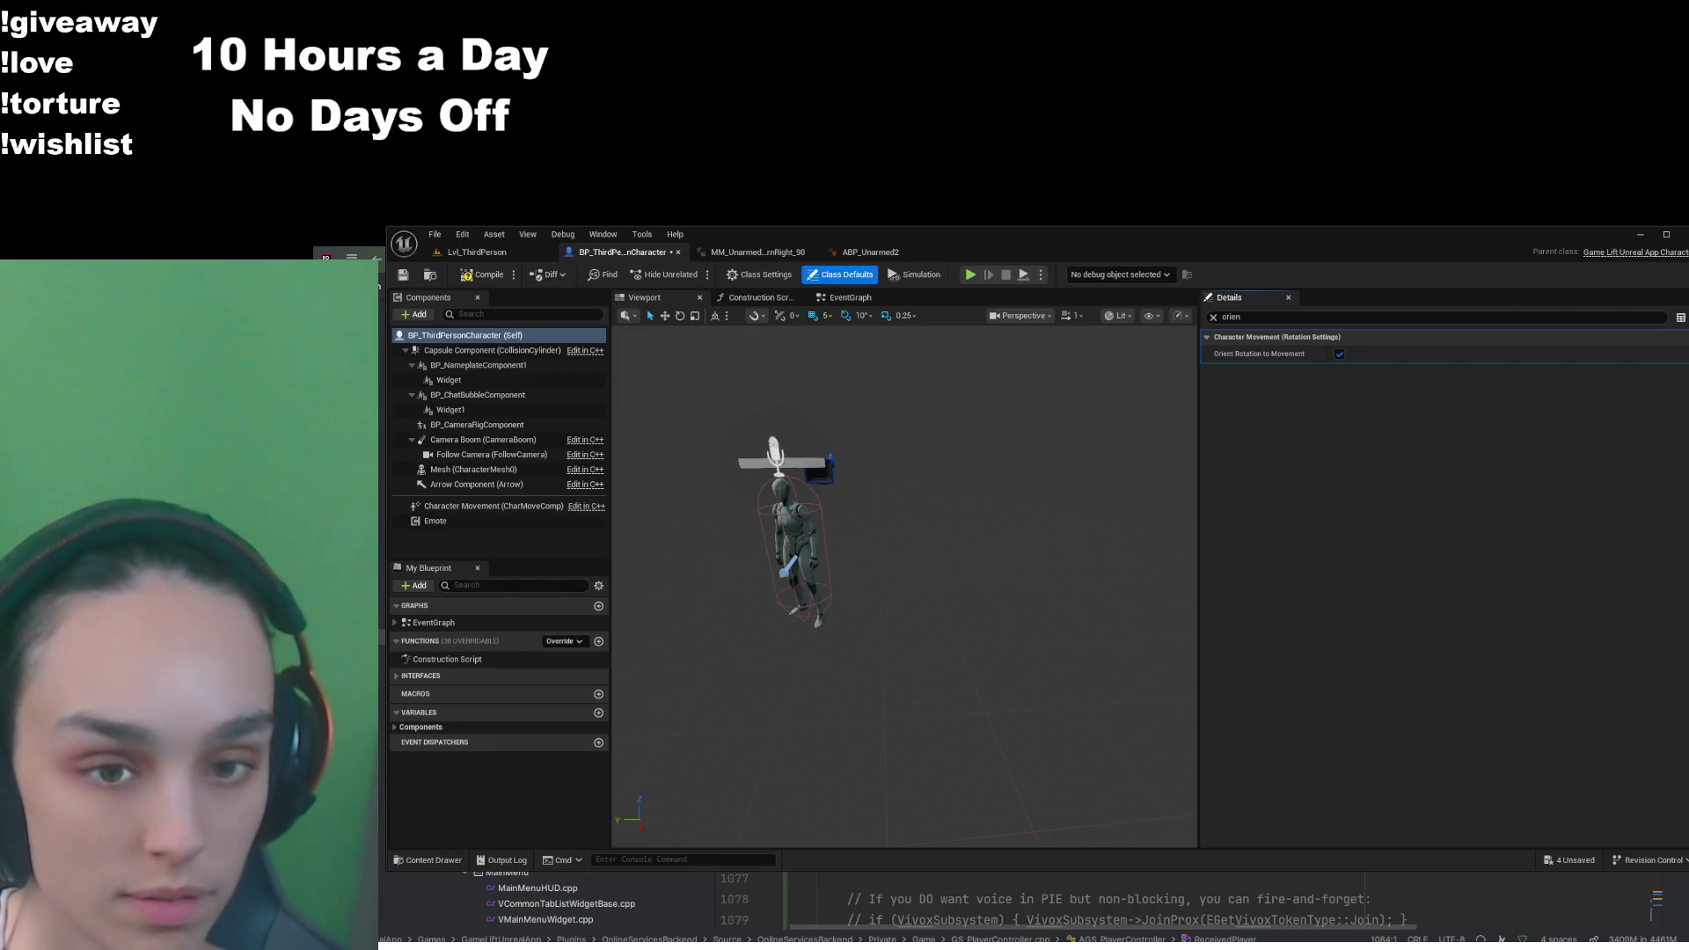
{"action": "left_click", "coordinate": [1339, 354]}
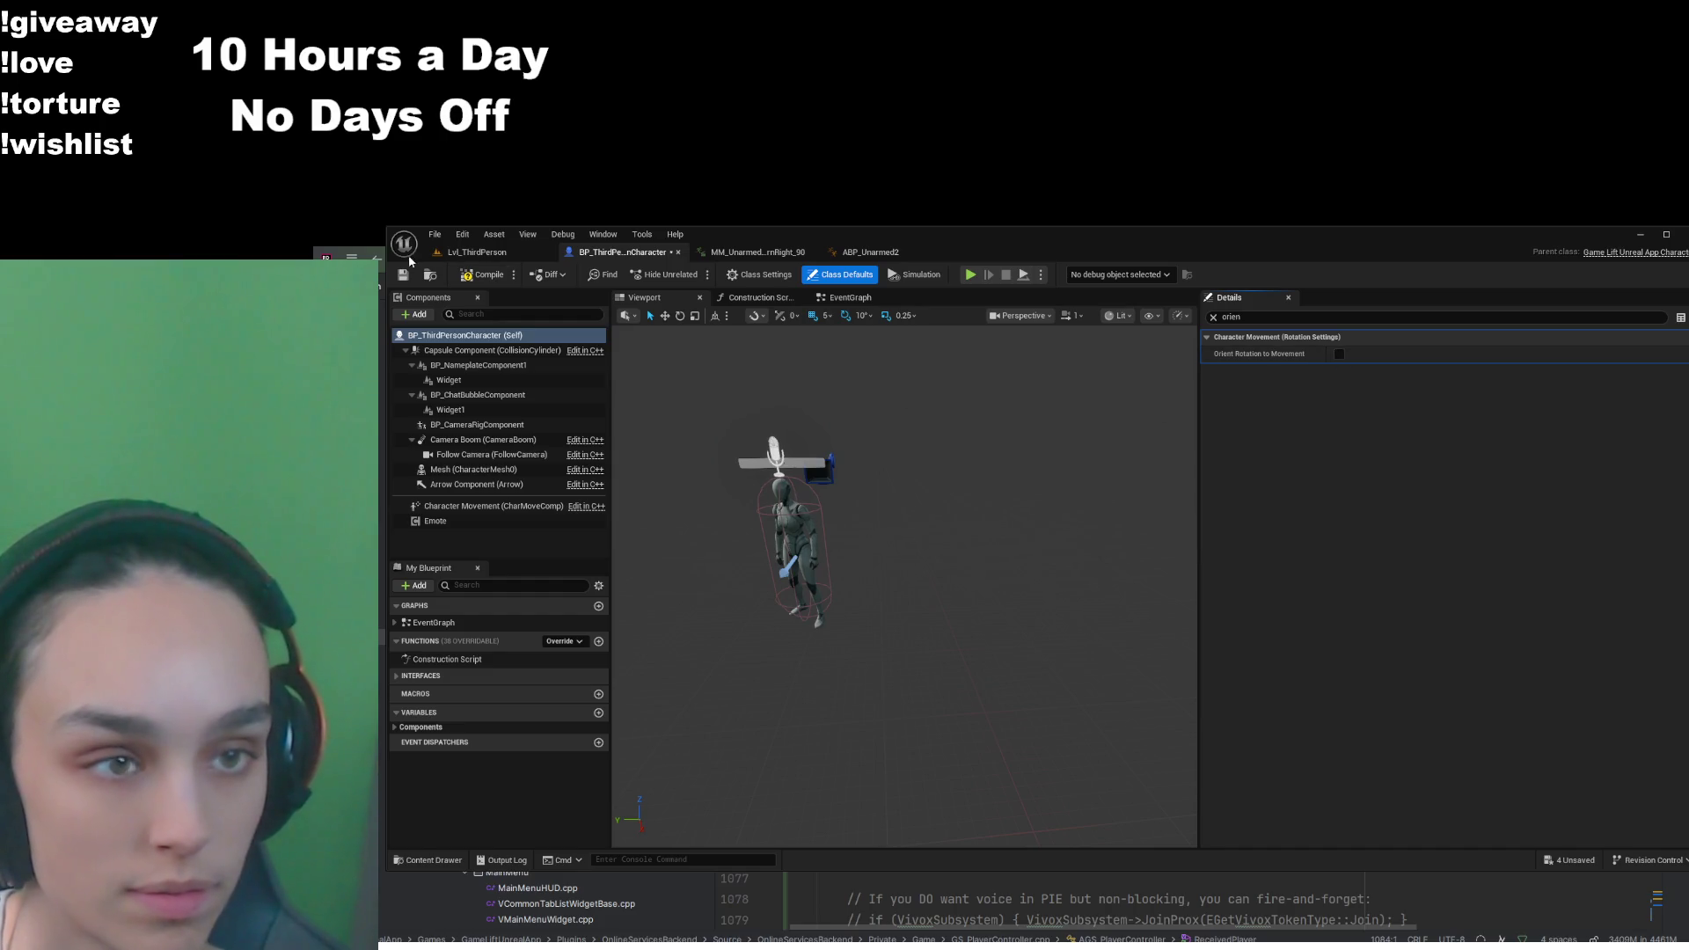
{"action": "left_click", "coordinate": [464, 276]}
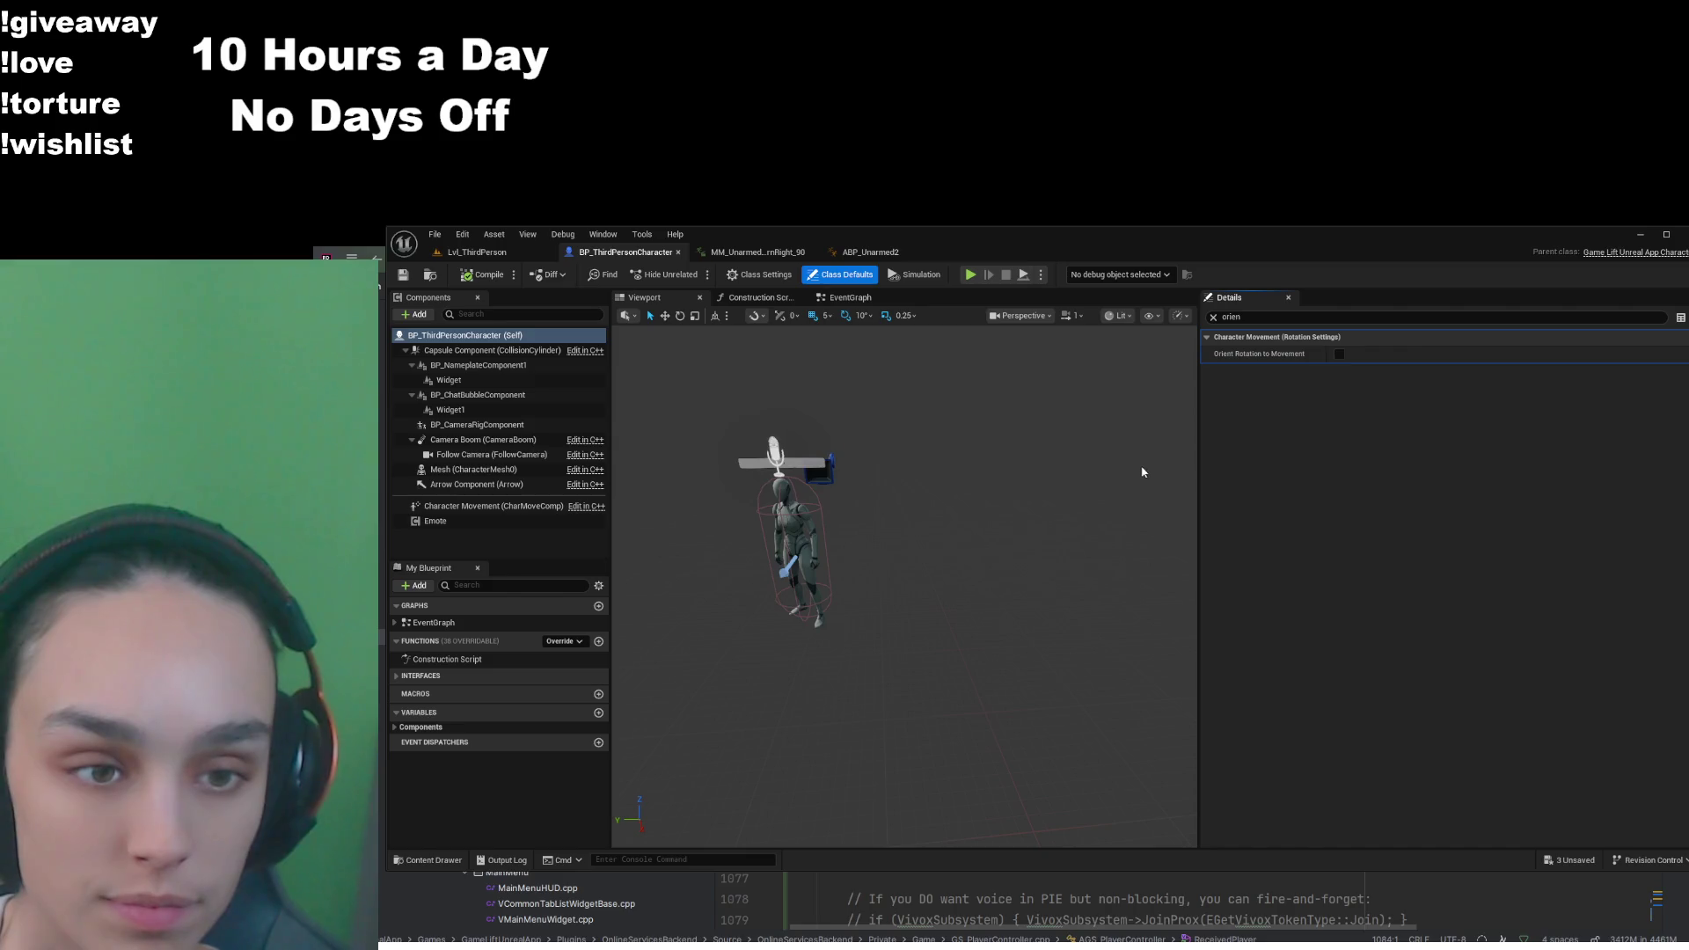
{"action": "left_click", "coordinate": [869, 253]}
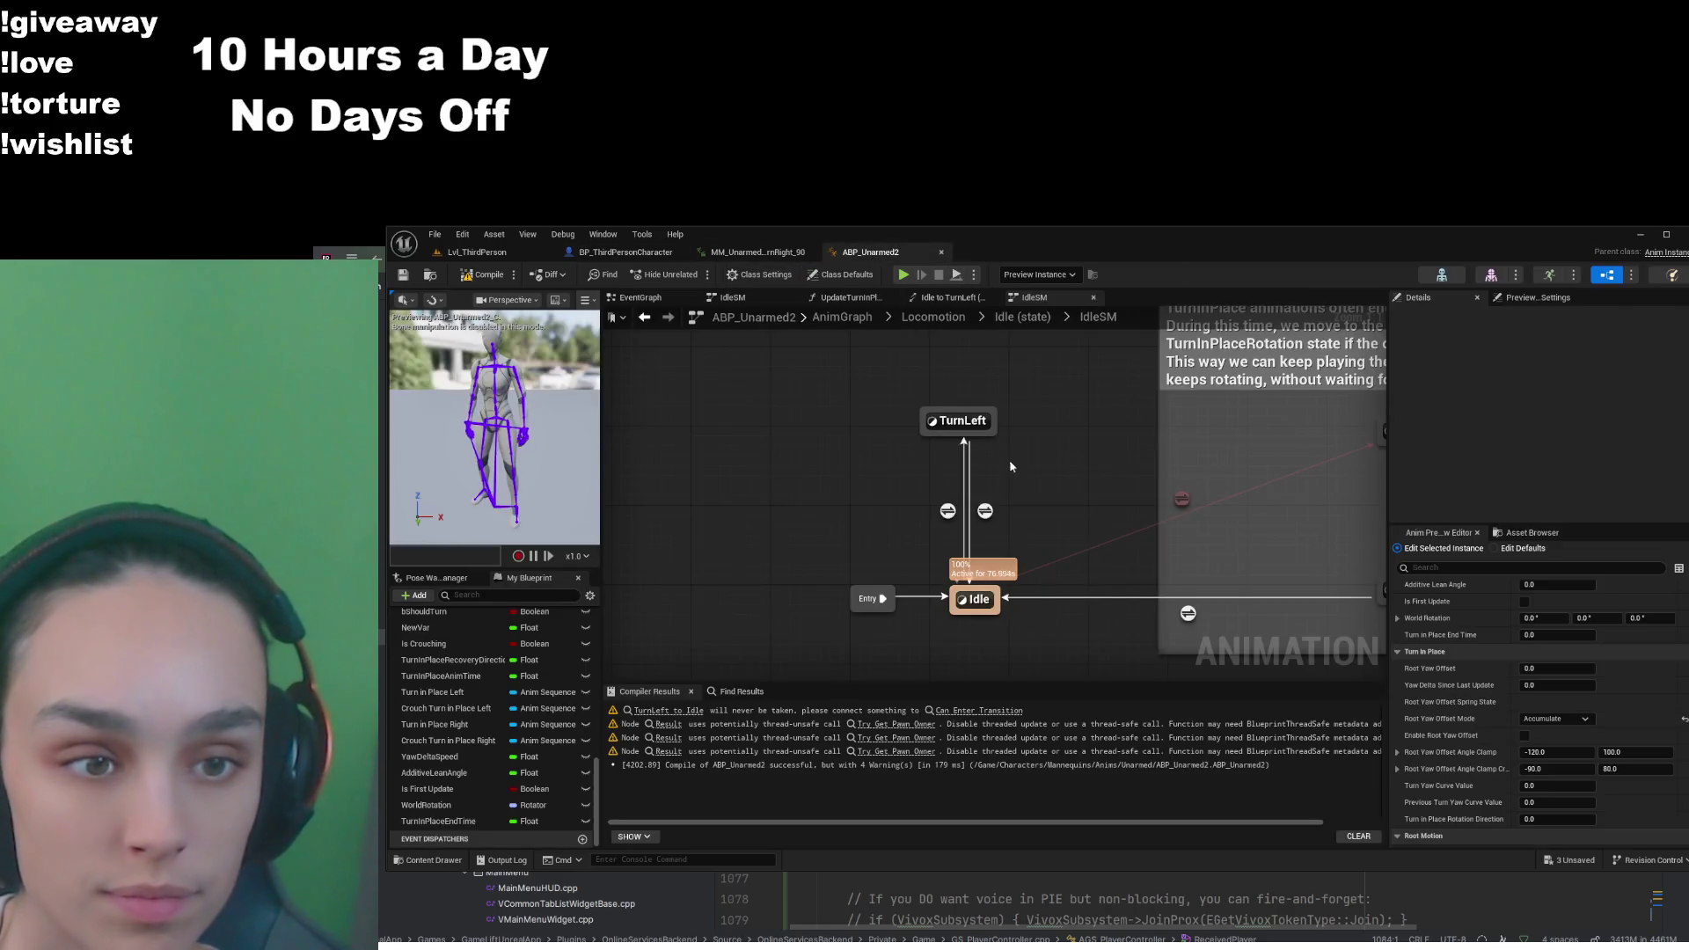
Open the Idle to TurnLeft transition rule graph from IdleSM
{"action": "double_click", "coordinate": [947, 511]}
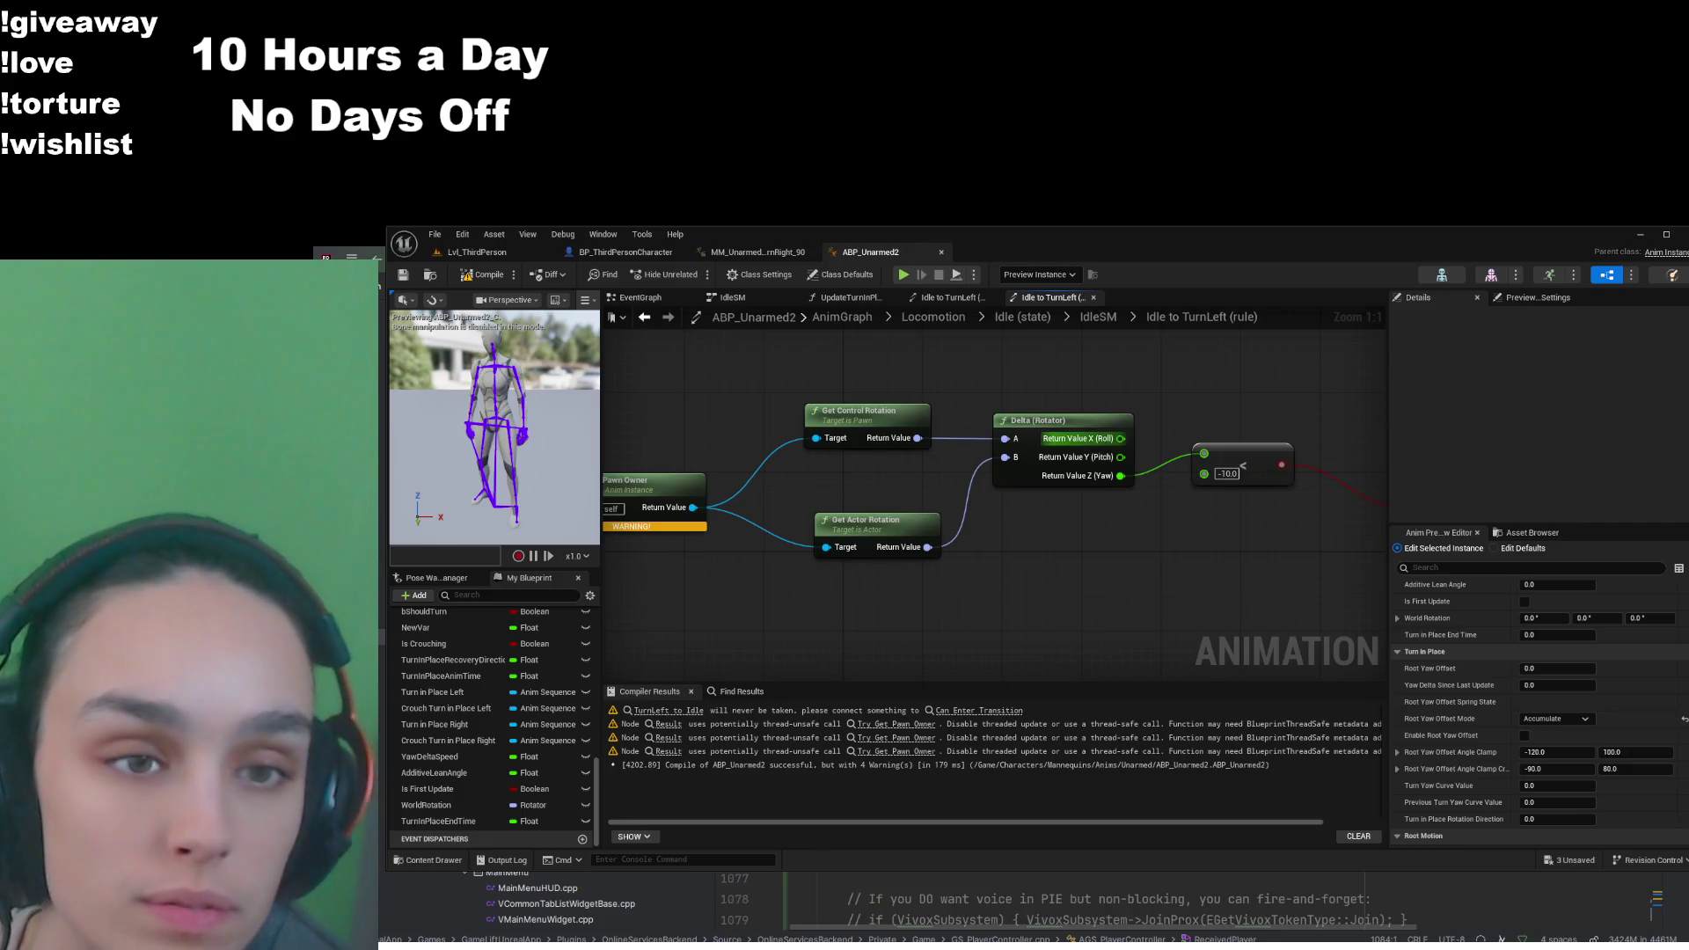
Enable Orient Rotation to Movement in BP_ThirdPersonCharacter and return to the anim blueprint
{"action": "left_click", "coordinate": [605, 253]}
{"action": "left_click", "coordinate": [1339, 353]}
{"action": "left_click", "coordinate": [871, 252]}
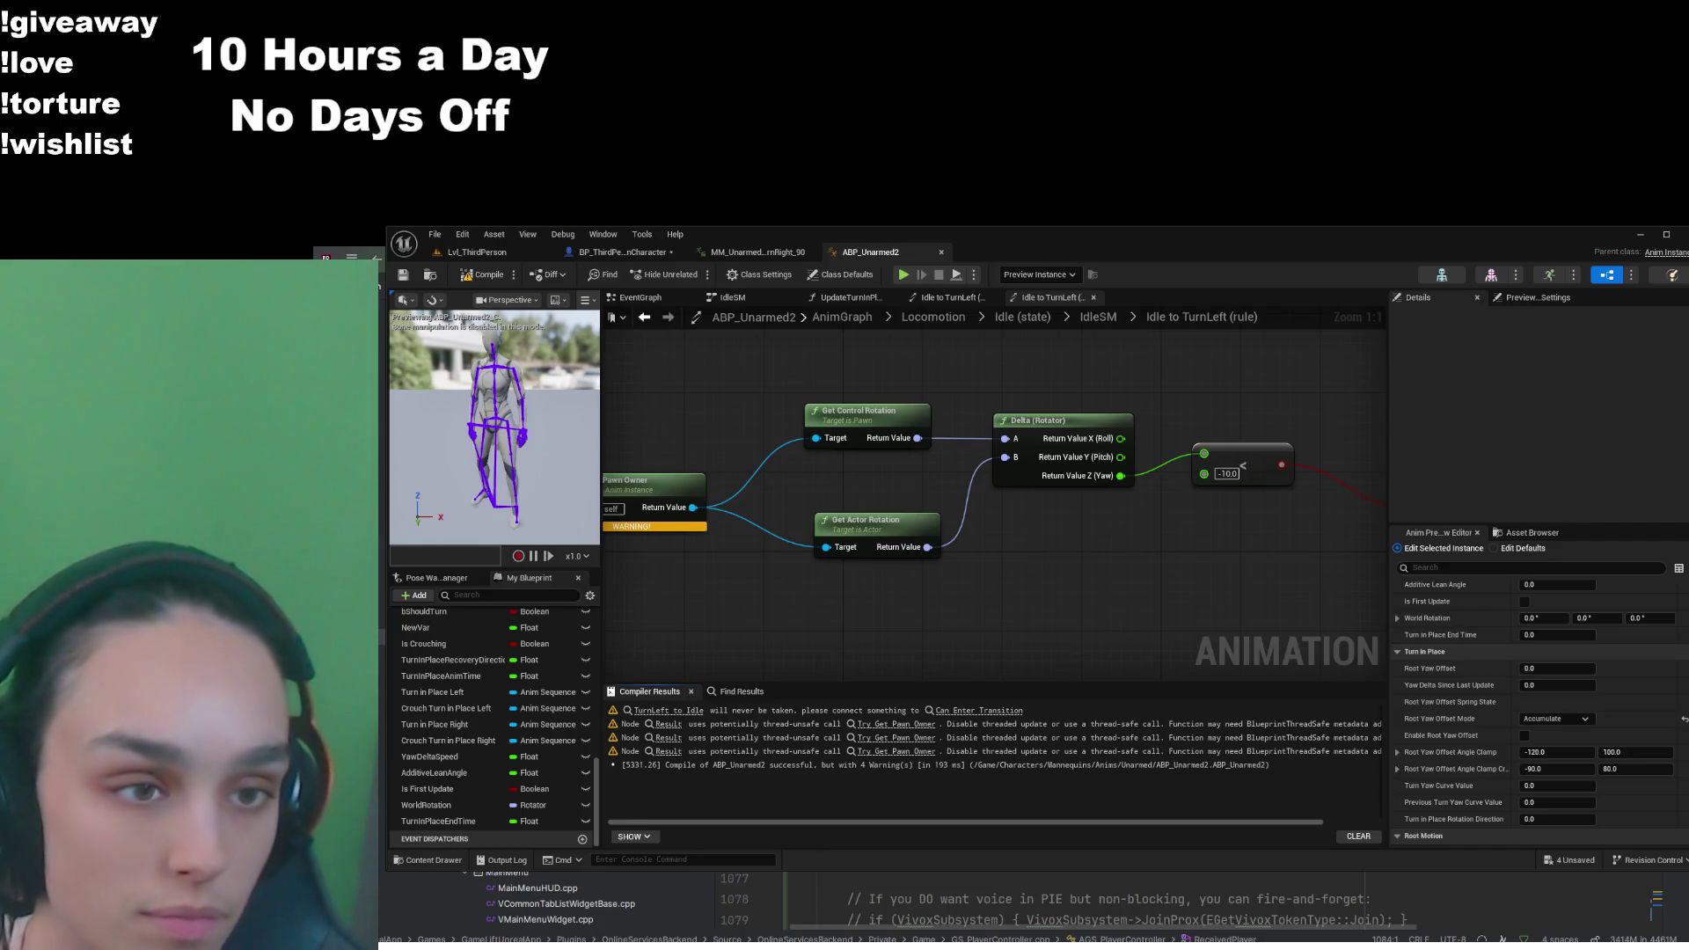
Start a Play-in-Editor run of Lvl_ThirdPerson and walk the character around
{"action": "left_click", "coordinate": [486, 252]}
{"action": "left_click", "coordinate": [729, 274]}
{"action": "key", "text": "d"}
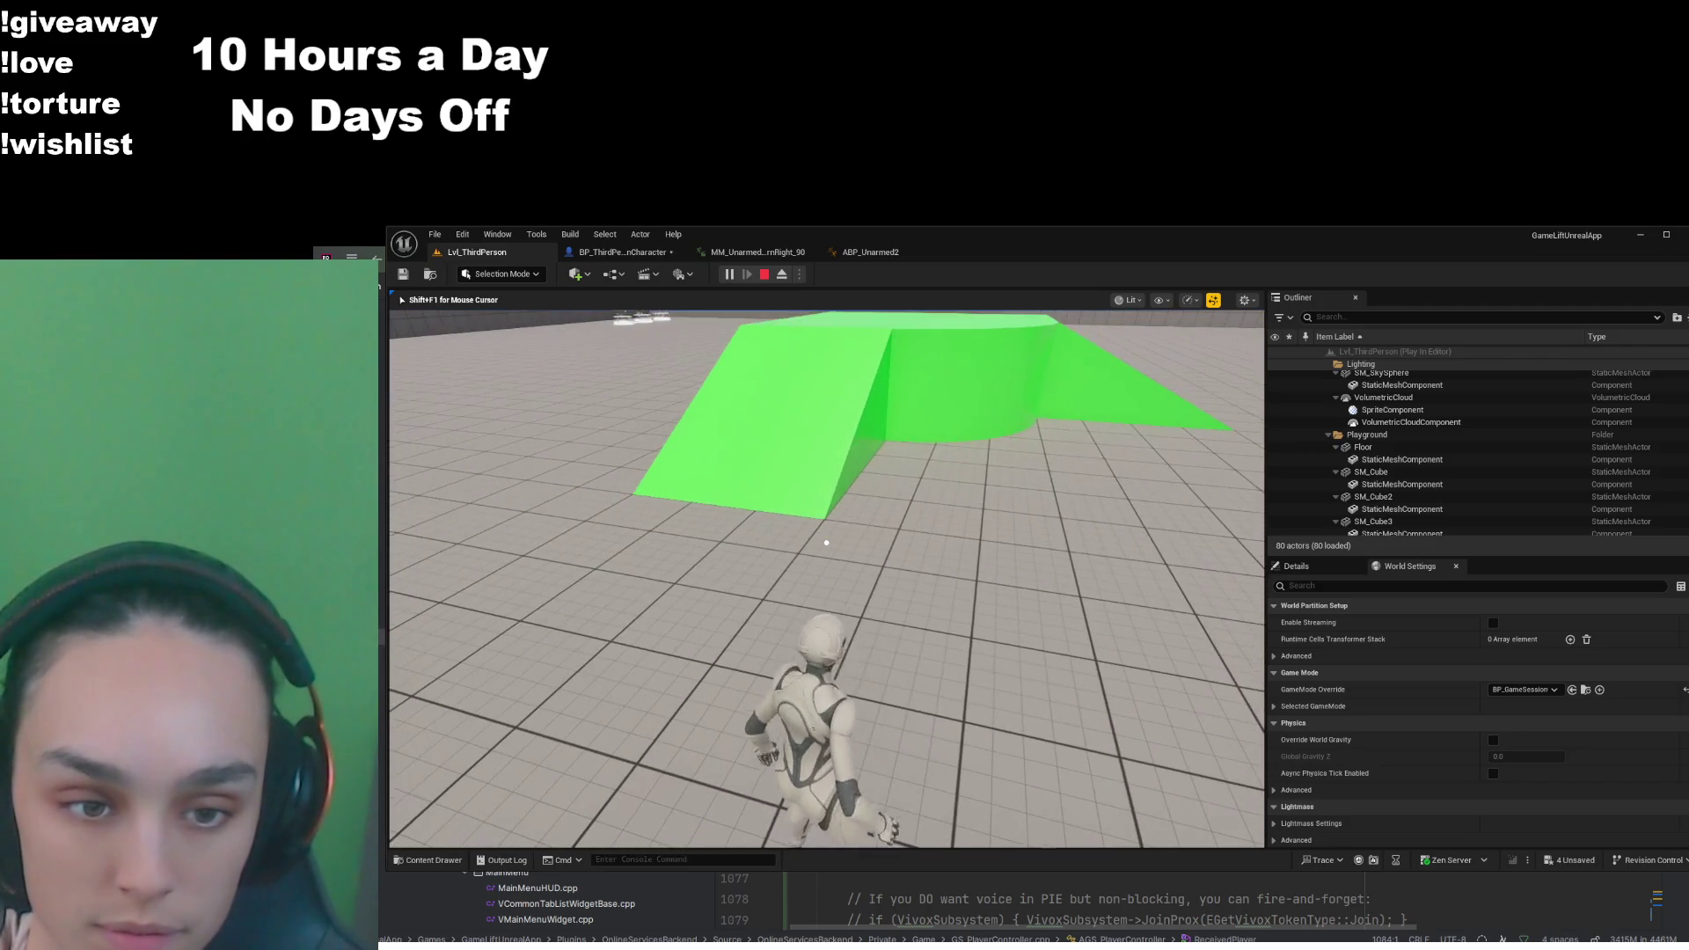
Free the mouse with Shift+F1, stop the test run, and go back to BP_ThirdPersonCharacter
{"action": "key", "text": "shift+F1"}
{"action": "left_click", "coordinate": [765, 275]}
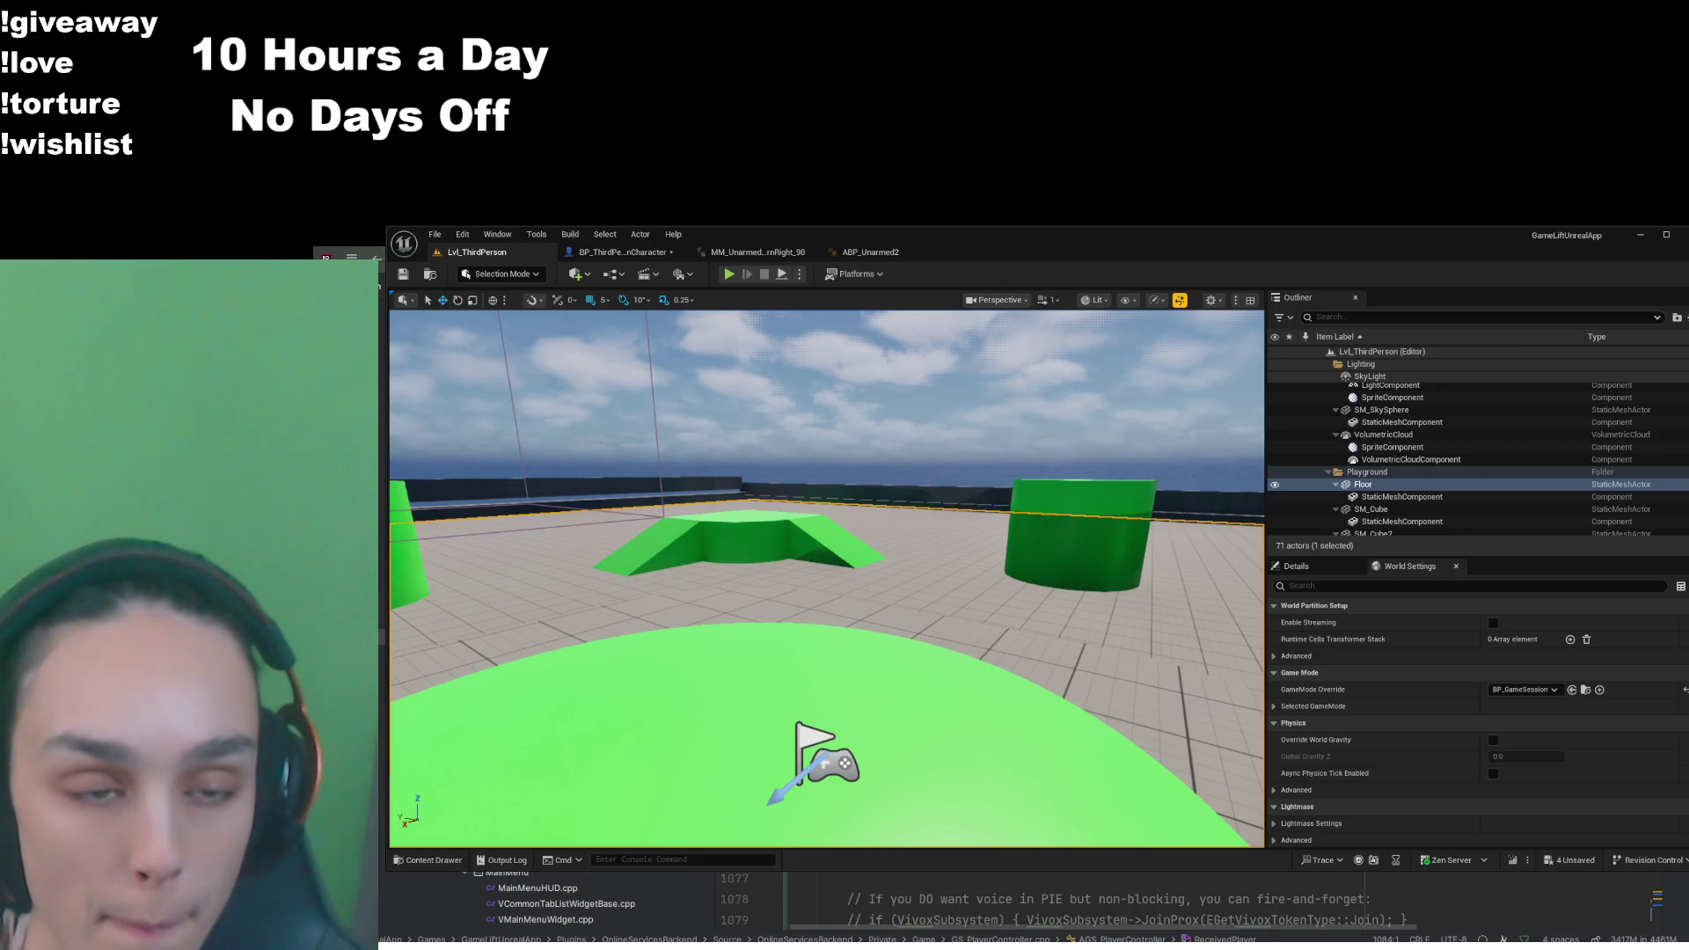
{"action": "left_click", "coordinate": [623, 251]}
Save the character blueprint and paste an Event Tick node beside the Event Possessed chain
{"action": "left_click", "coordinate": [404, 275]}
{"action": "left_click", "coordinate": [845, 299]}
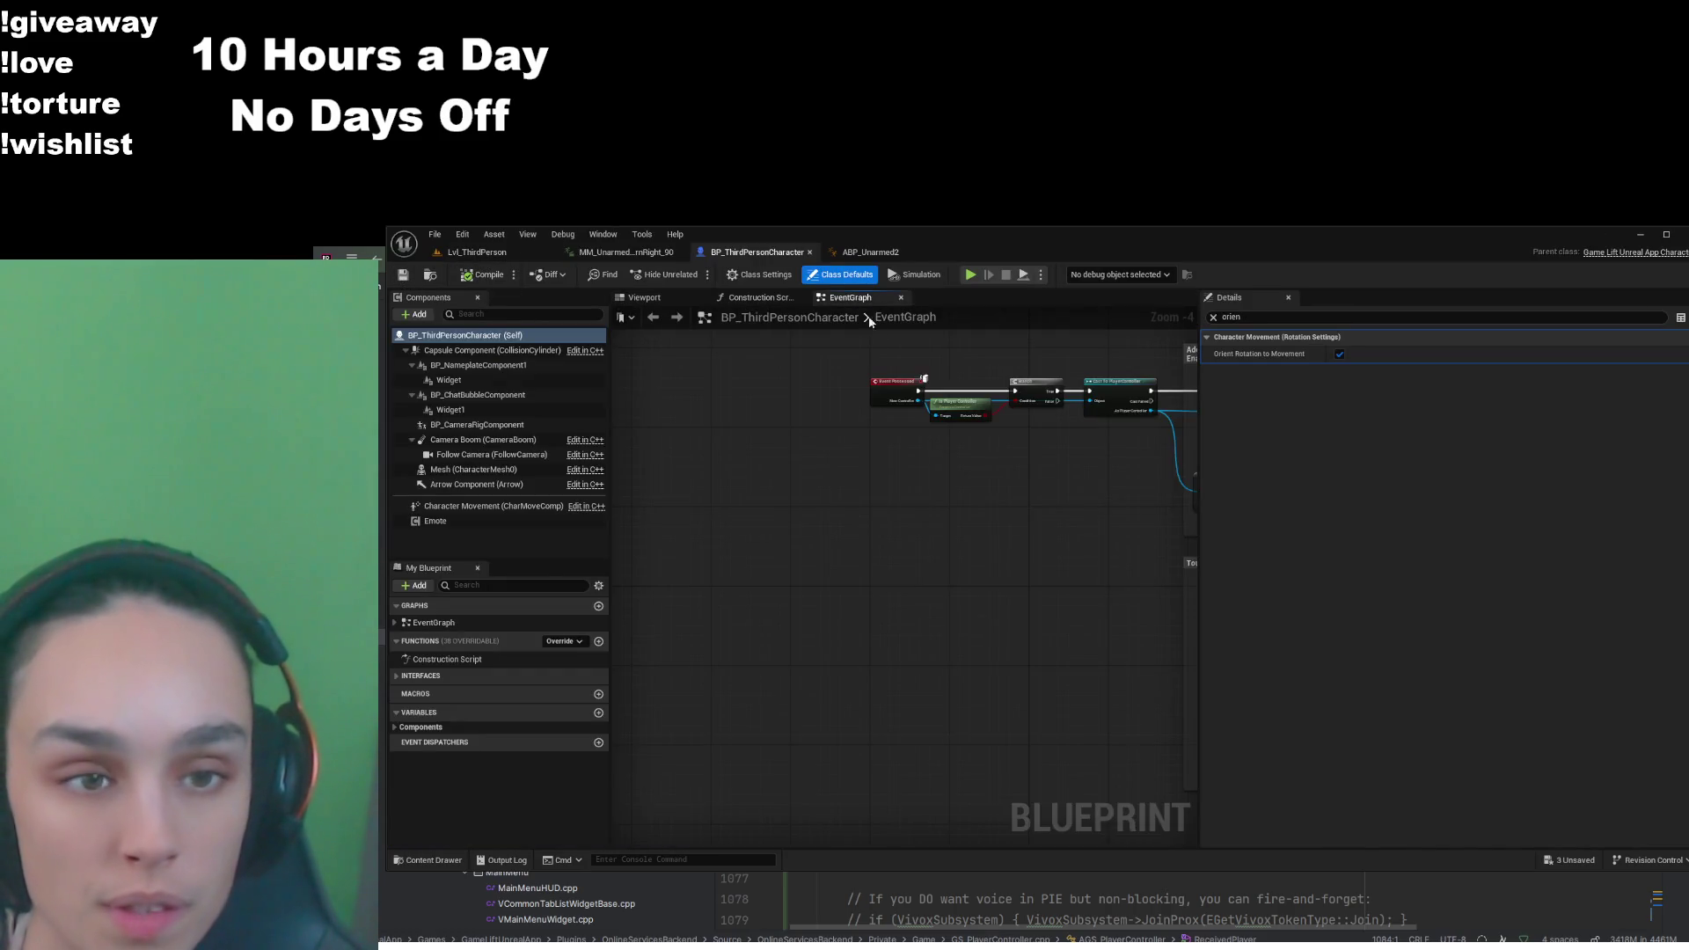
{"action": "scroll", "coordinate": [780, 626], "scroll_direction": "up", "scroll_amount": 3}
{"action": "scroll", "coordinate": [912, 490], "scroll_direction": "up", "scroll_amount": 2}
{"action": "mouse_move", "coordinate": [798, 495]}
{"action": "left_mouse_down"}
{"action": "mouse_move", "coordinate": [862, 578]}
{"action": "mouse_move", "coordinate": [1267, 588]}
{"action": "left_mouse_up"}
{"action": "mouse_move", "coordinate": [1020, 836]}
{"action": "left_mouse_down"}
{"action": "mouse_move", "coordinate": [994, 721]}
{"action": "mouse_move", "coordinate": [923, 651]}
{"action": "mouse_move", "coordinate": [915, 528]}
{"action": "left_mouse_up"}
{"action": "scroll", "coordinate": [915, 528], "scroll_direction": "down", "scroll_amount": 4}
{"action": "scroll", "coordinate": [799, 593], "scroll_direction": "up", "scroll_amount": 4}
{"action": "mouse_move", "coordinate": [799, 593]}
{"action": "left_mouse_down"}
{"action": "mouse_move", "coordinate": [589, 625]}
{"action": "mouse_move", "coordinate": [611, 615]}
{"action": "left_mouse_up"}
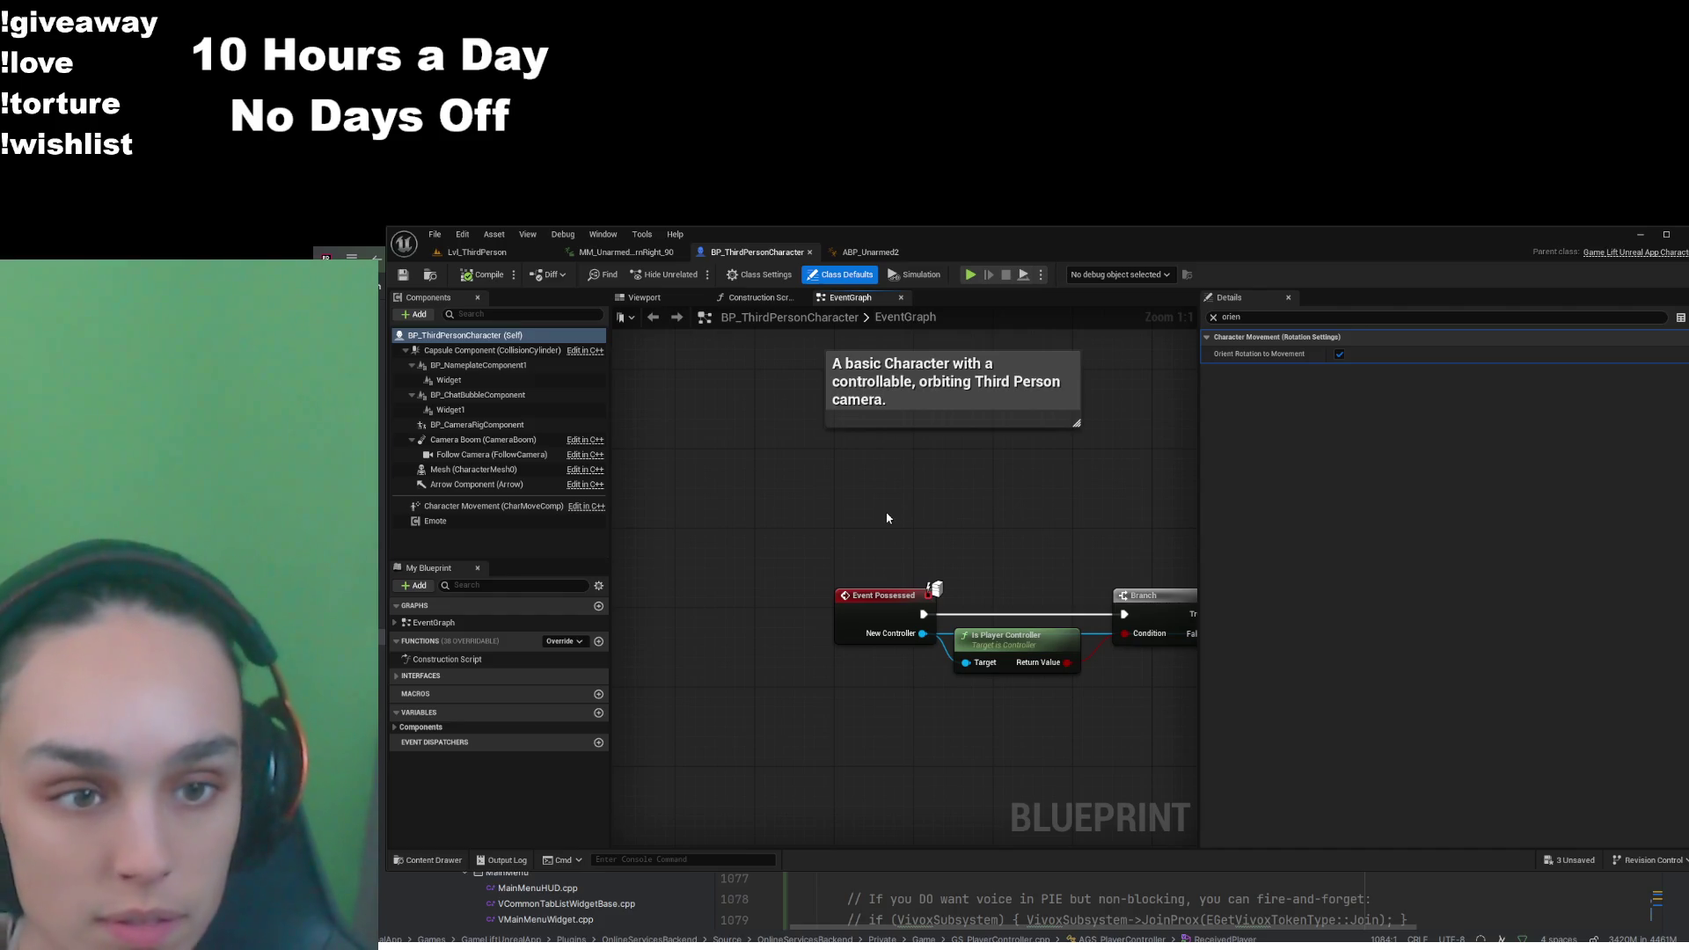
{"action": "key", "text": "ctrl+v"}
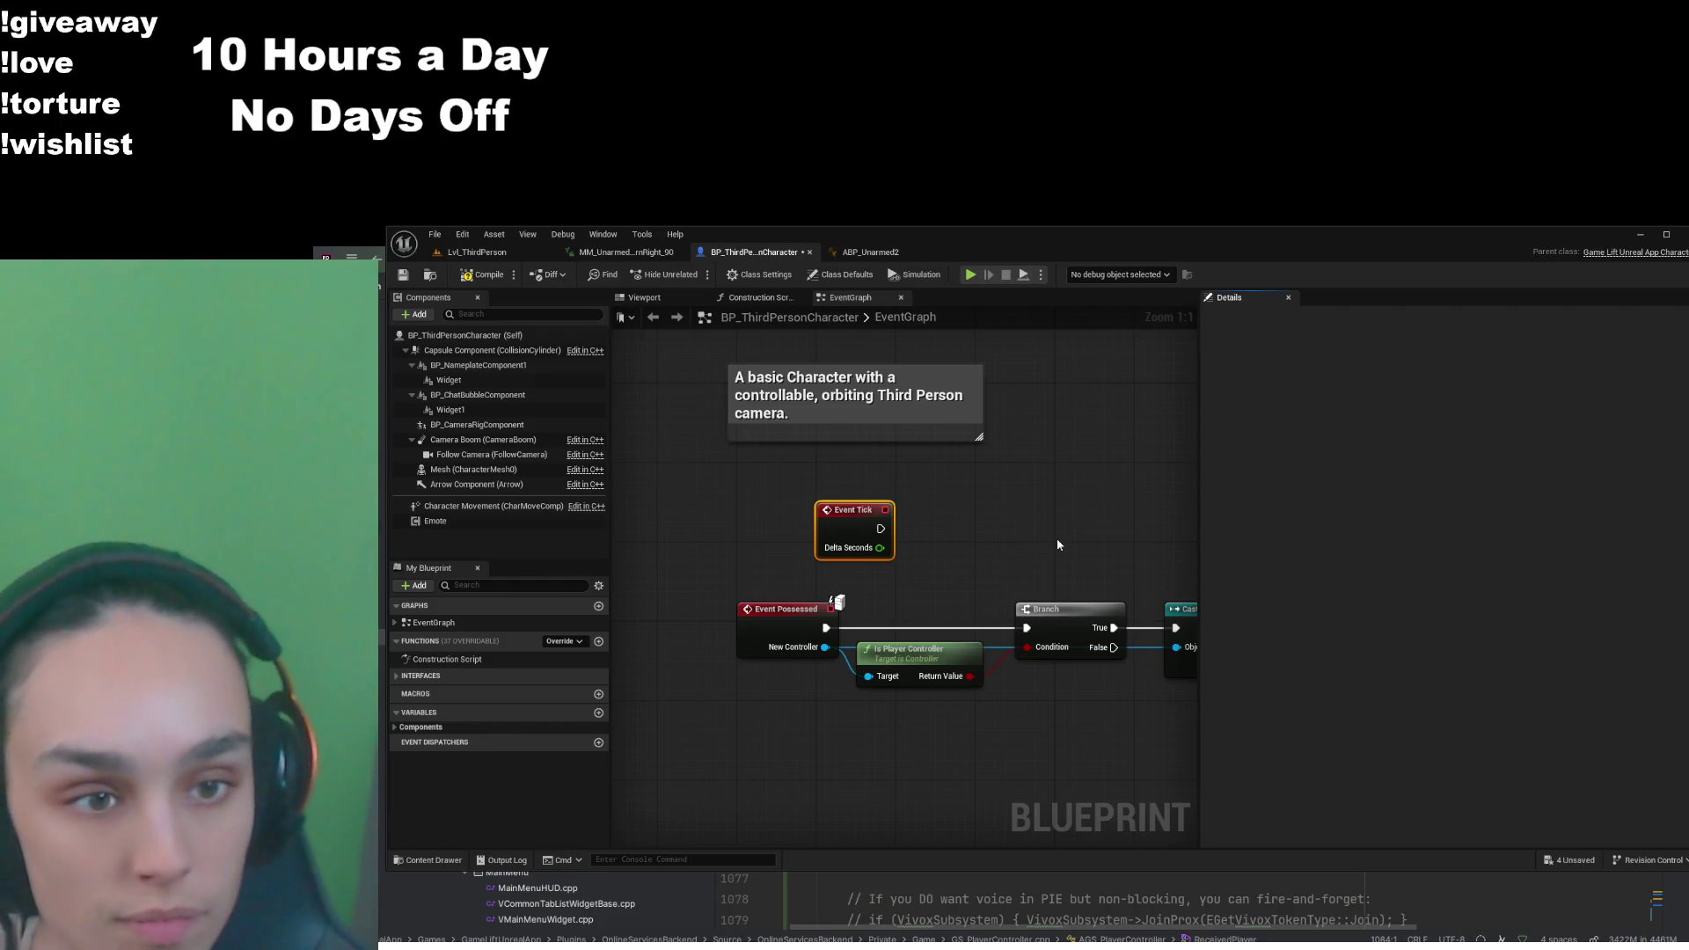
Add Get Velocity feeding Vector Length into a '<' check against 0.5
{"action": "key", "text": "ctrl+v"}
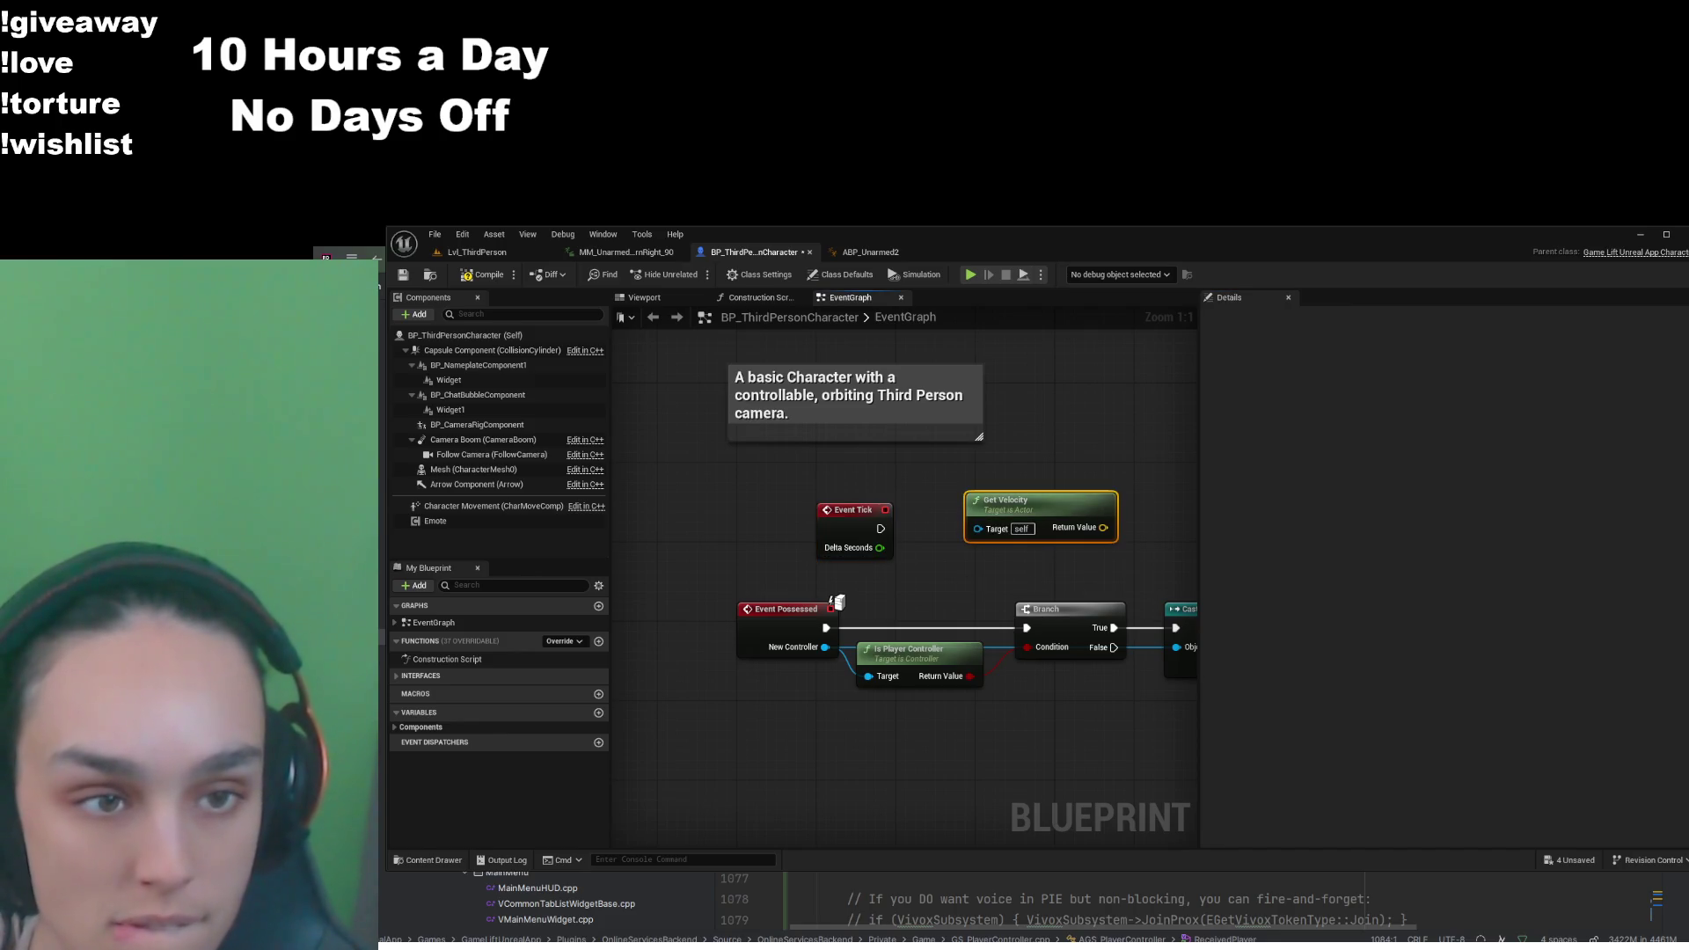
{"action": "left_click_drag", "start_coordinate": [1103, 528], "coordinate": [1148, 459]}
{"action": "left_click", "coordinate": [1265, 536]}
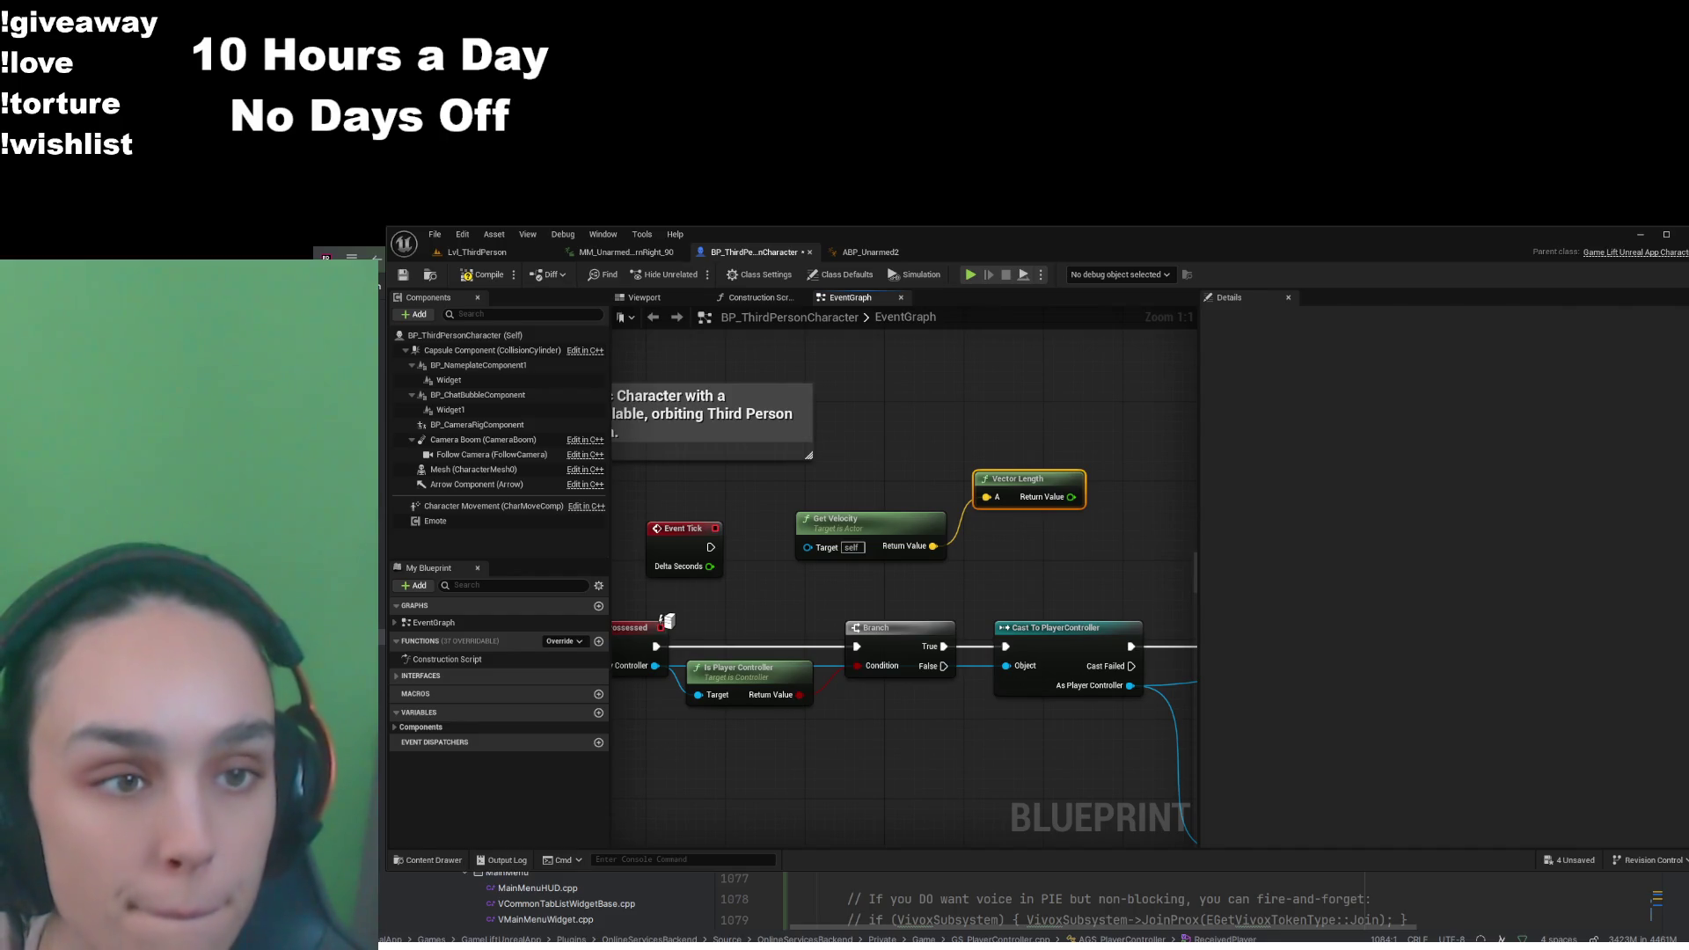
{"action": "left_click_drag", "start_coordinate": [1071, 497], "coordinate": [1139, 456]}
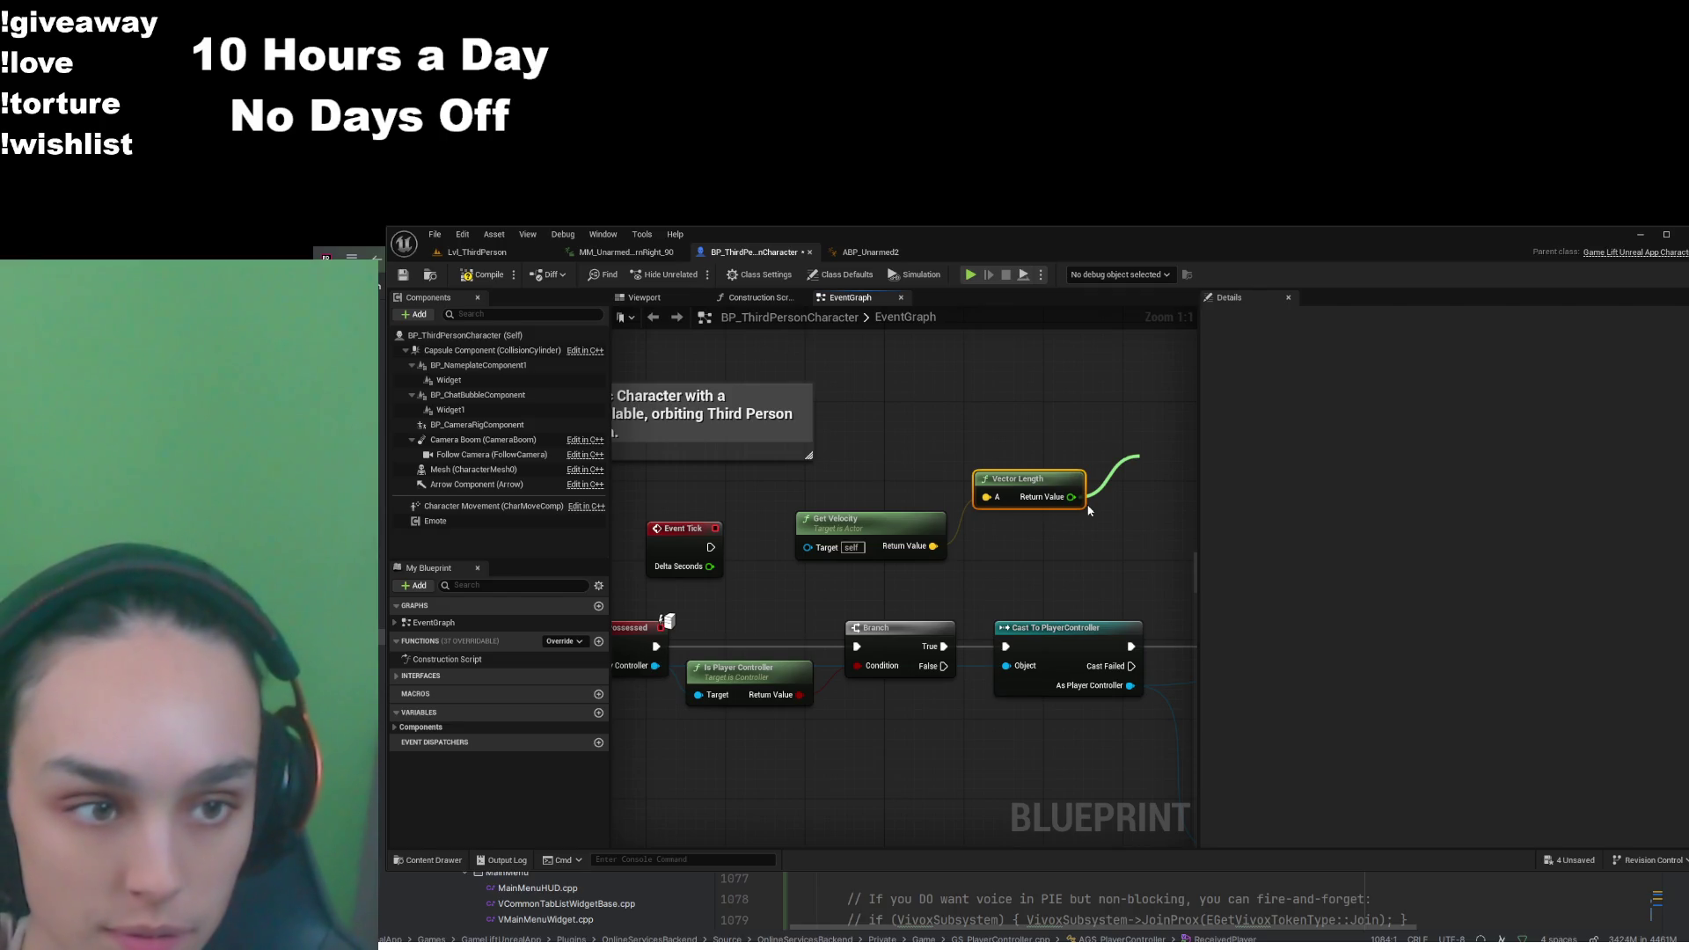
{"action": "left_click_drag", "start_coordinate": [1136, 518], "coordinate": [1051, 535]}
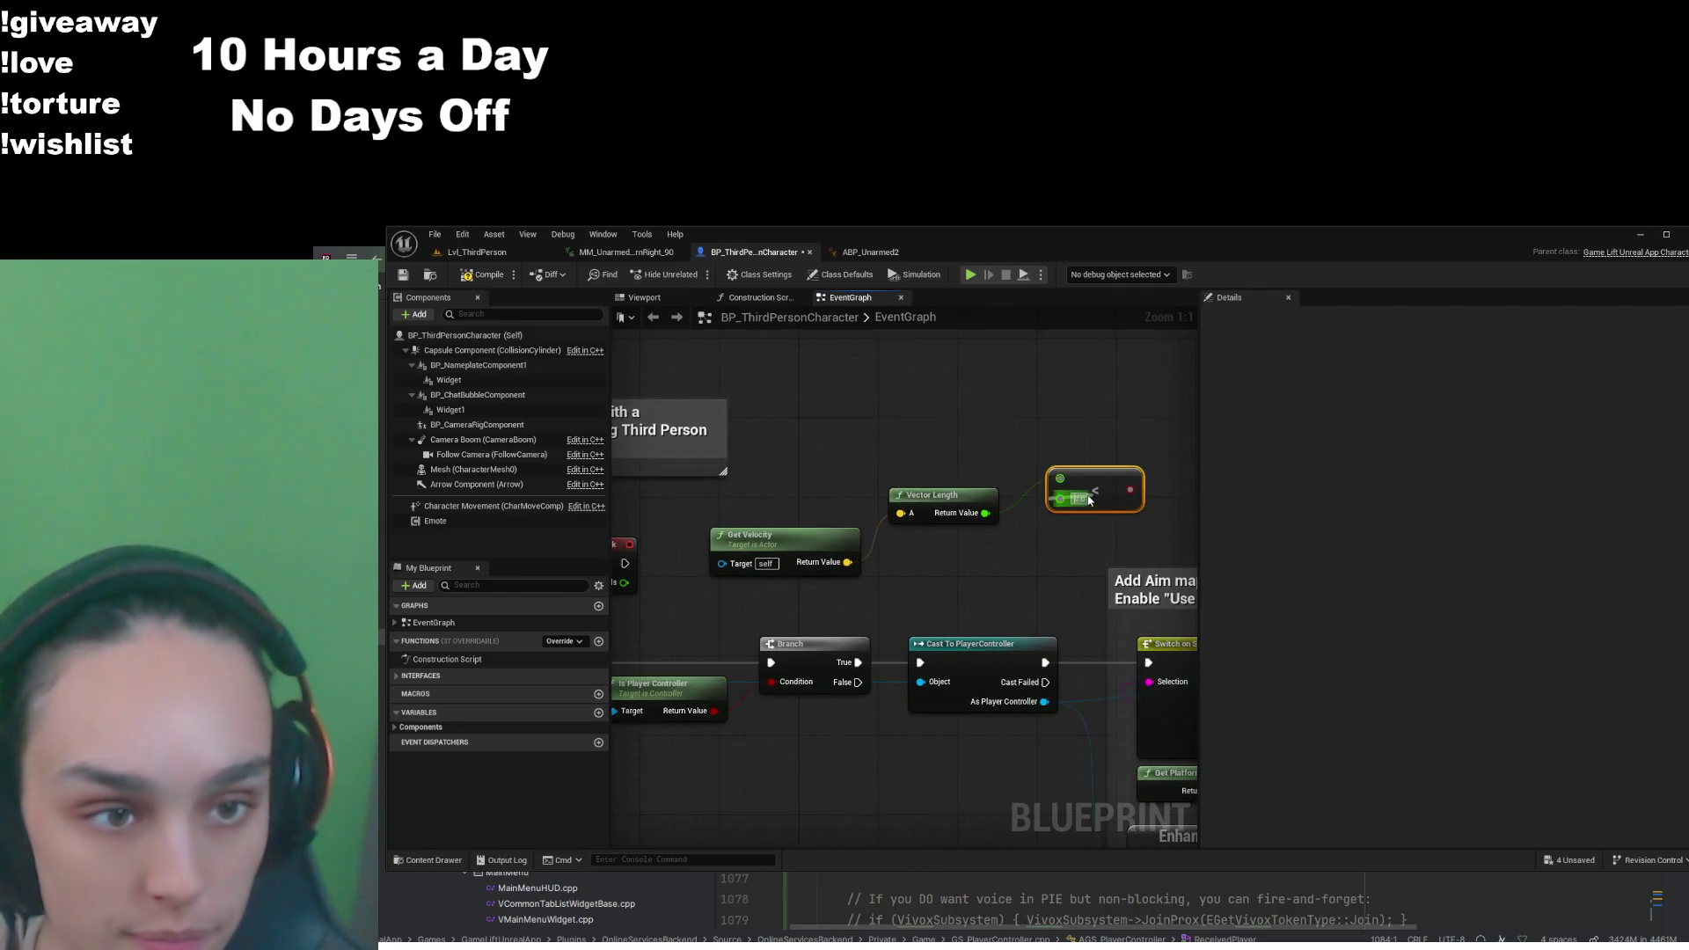
{"action": "type", "text": "0.5"}
{"action": "left_click", "coordinate": [954, 574]}
{"action": "mouse_move", "coordinate": [953, 574]}
{"action": "left_mouse_down"}
{"action": "mouse_move", "coordinate": [1006, 572]}
{"action": "mouse_move", "coordinate": [960, 589]}
{"action": "left_mouse_up"}
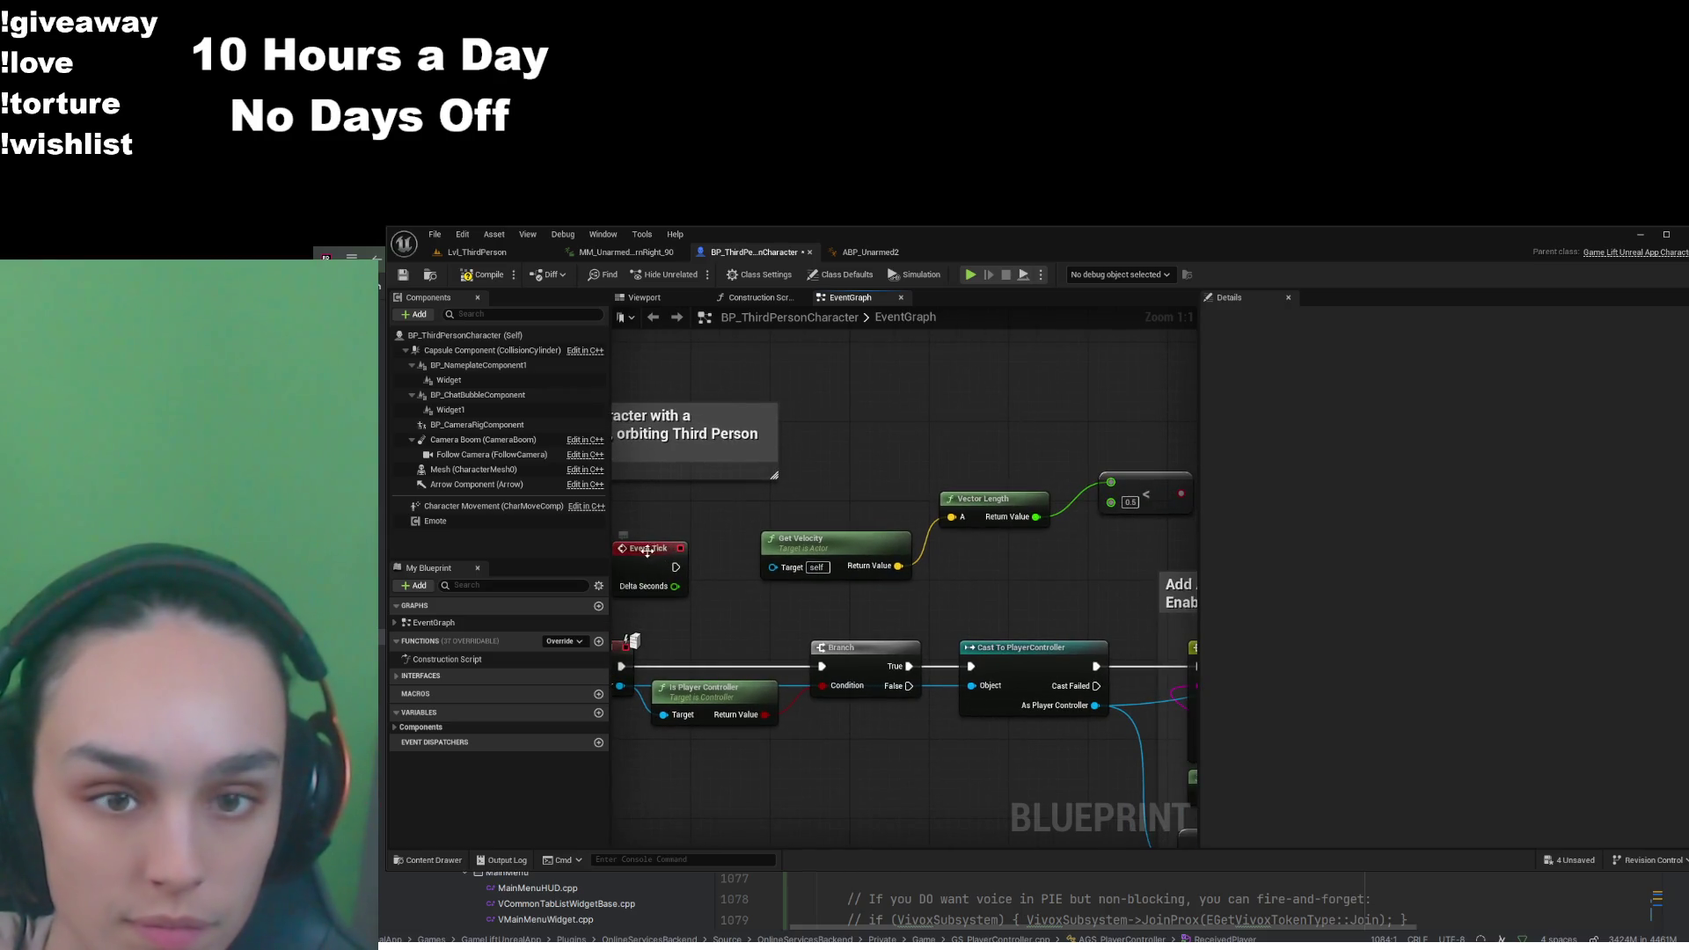
Move Event Tick above the speed check and paste a Get Actor Rotation node
{"action": "left_click_drag", "start_coordinate": [648, 549], "coordinate": [897, 376]}
{"action": "mouse_move", "coordinate": [957, 545]}
{"action": "left_mouse_down"}
{"action": "mouse_move", "coordinate": [799, 598]}
{"action": "mouse_move", "coordinate": [1139, 534]}
{"action": "left_mouse_up"}
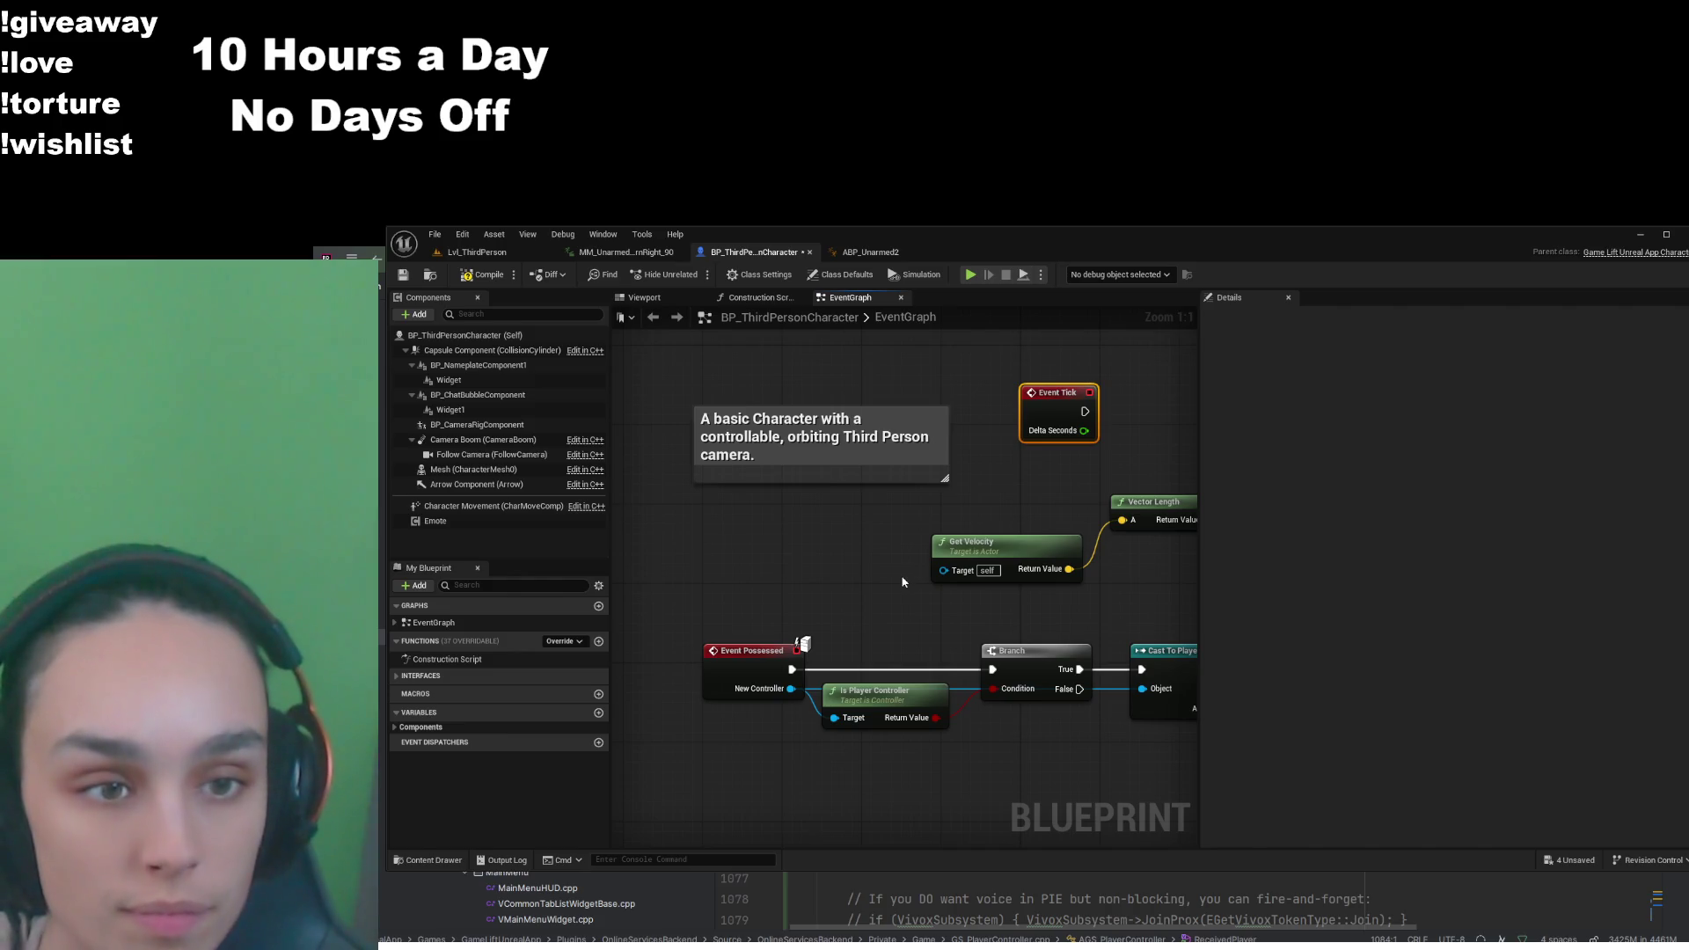
{"action": "left_click_drag", "start_coordinate": [887, 581], "coordinate": [840, 620]}
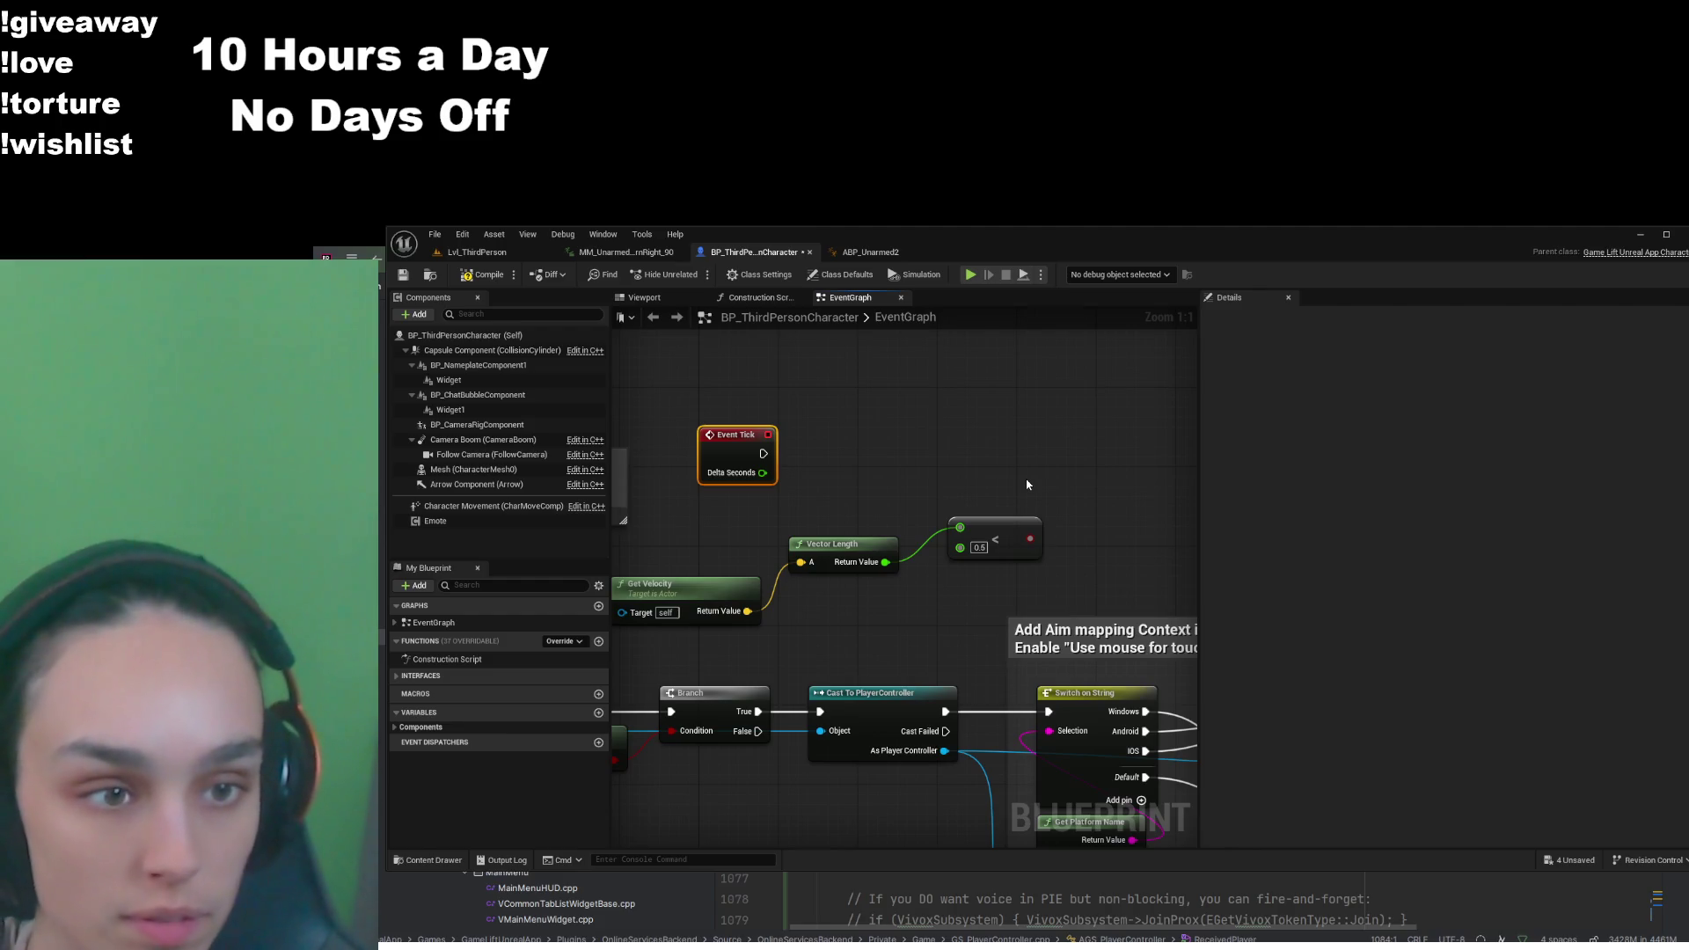
{"action": "key", "text": "ctrl+v"}
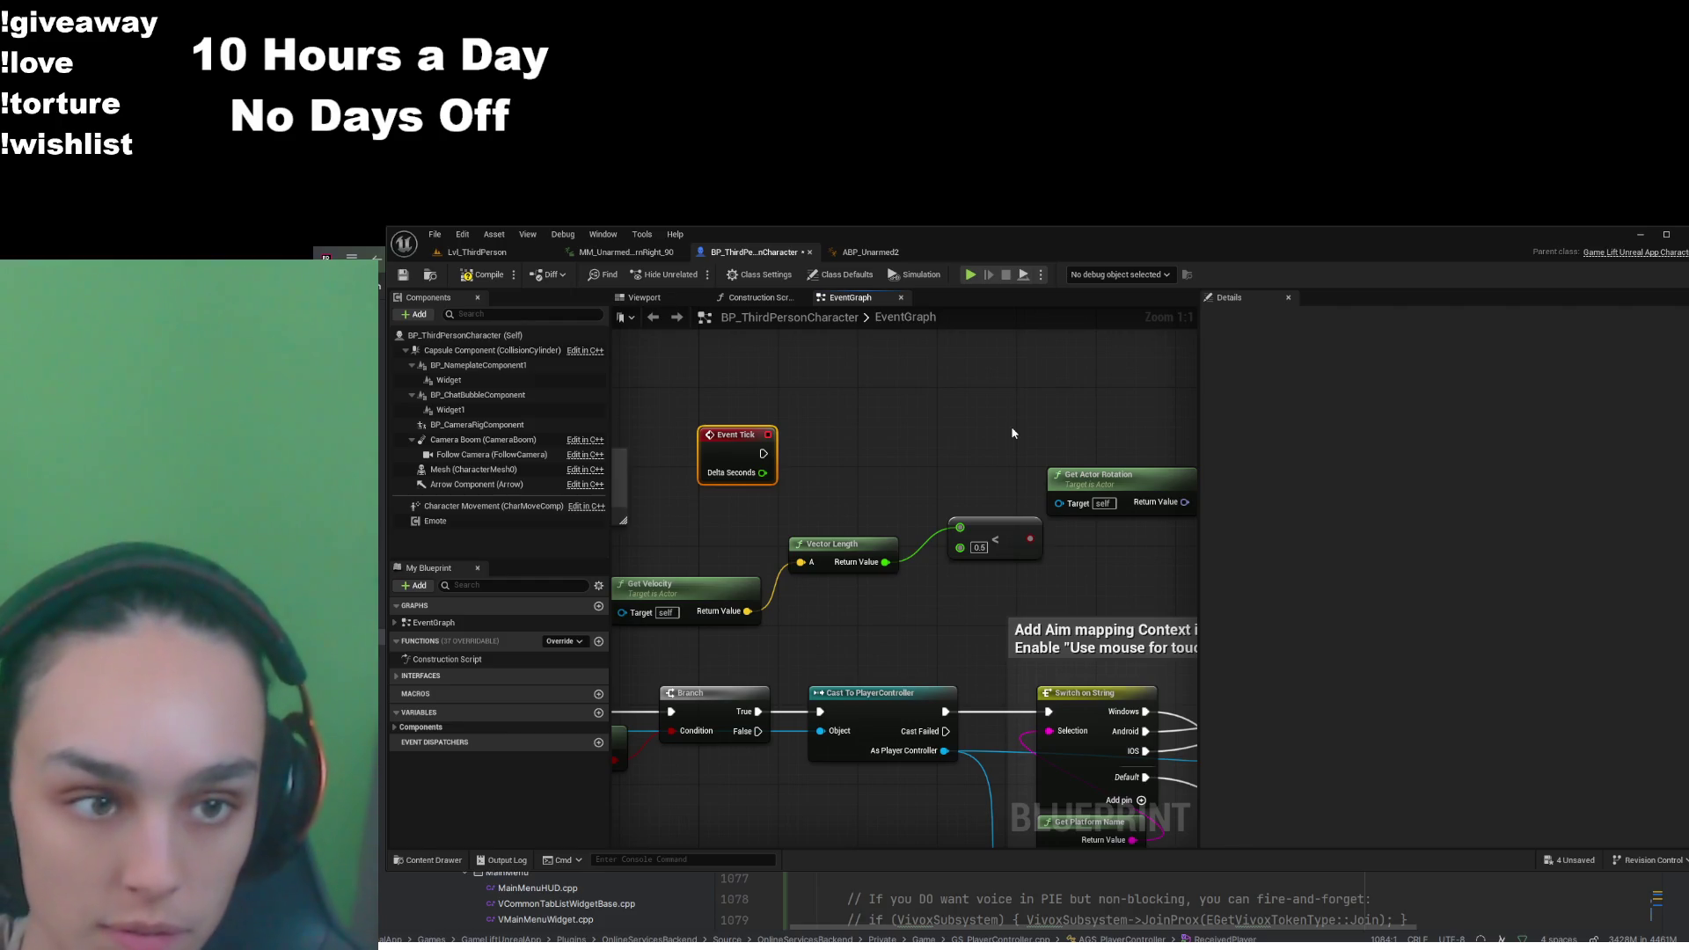
Place Get Actor Rotation above Get Control Rotation and add RInterp To, wiring actor rotation into Current
{"action": "left_click", "coordinate": [1055, 479]}
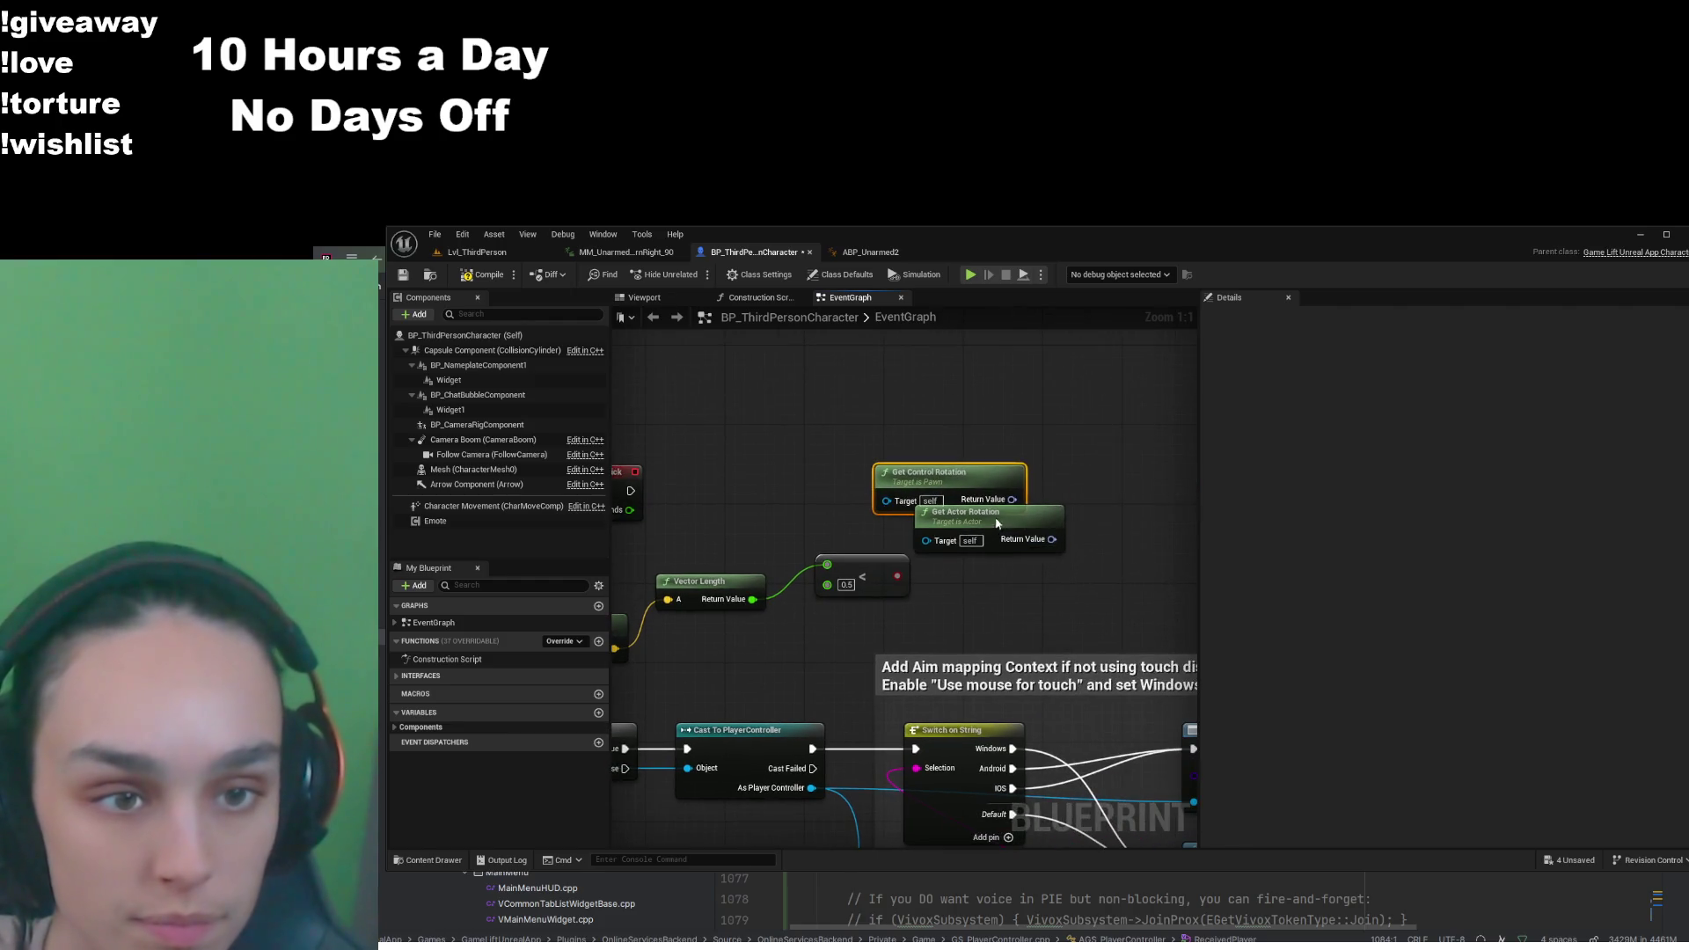
{"action": "left_click_drag", "start_coordinate": [997, 531], "coordinate": [955, 420]}
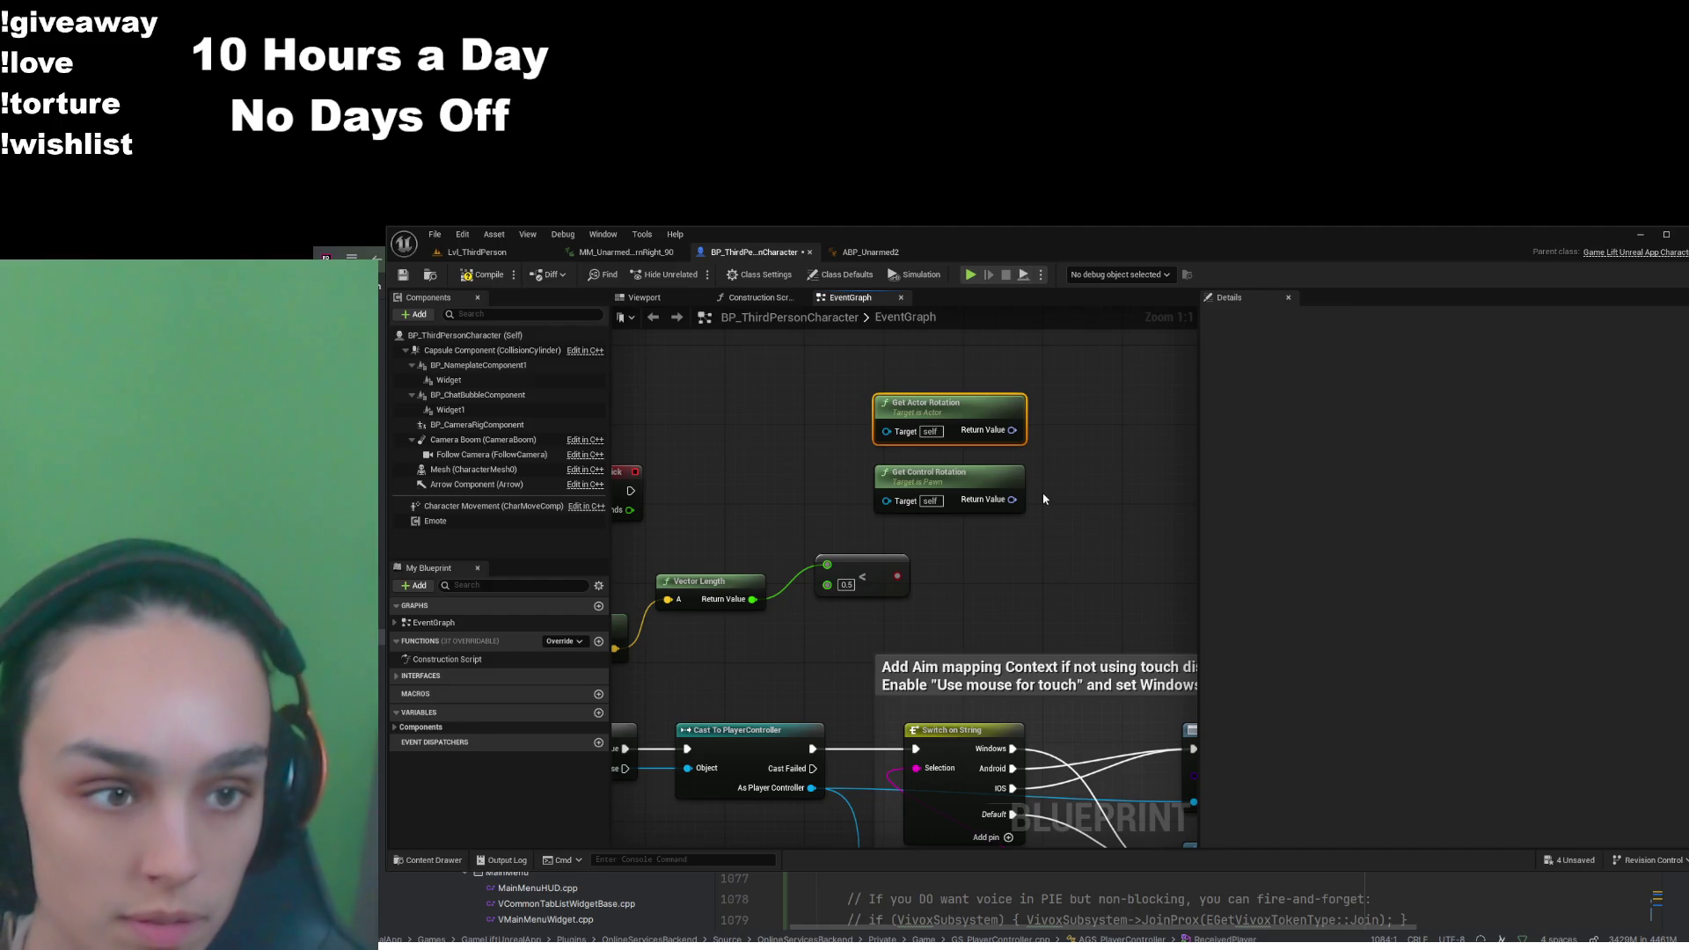
{"action": "key", "text": "ctrl+v"}
{"action": "mouse_move", "coordinate": [1055, 545]}
{"action": "left_mouse_down"}
{"action": "mouse_move", "coordinate": [1032, 414]}
{"action": "mouse_move", "coordinate": [1043, 483]}
{"action": "left_mouse_up"}
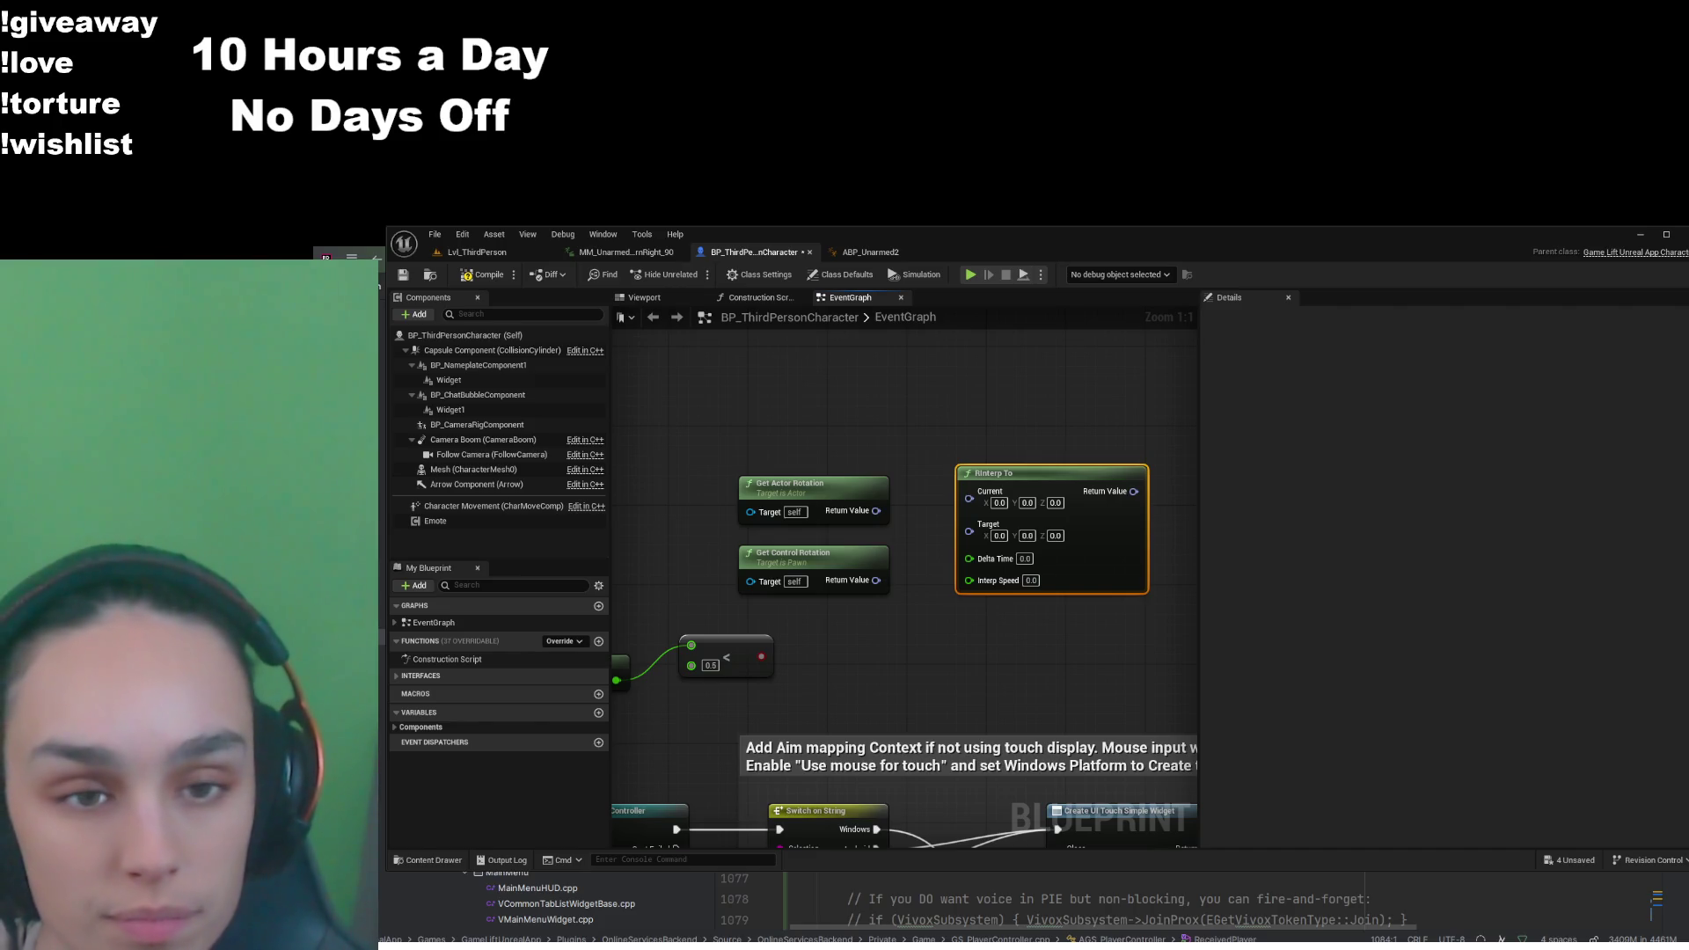
{"action": "left_click_drag", "start_coordinate": [876, 510], "coordinate": [969, 498]}
{"action": "left_click_drag", "start_coordinate": [876, 580], "coordinate": [972, 519]}
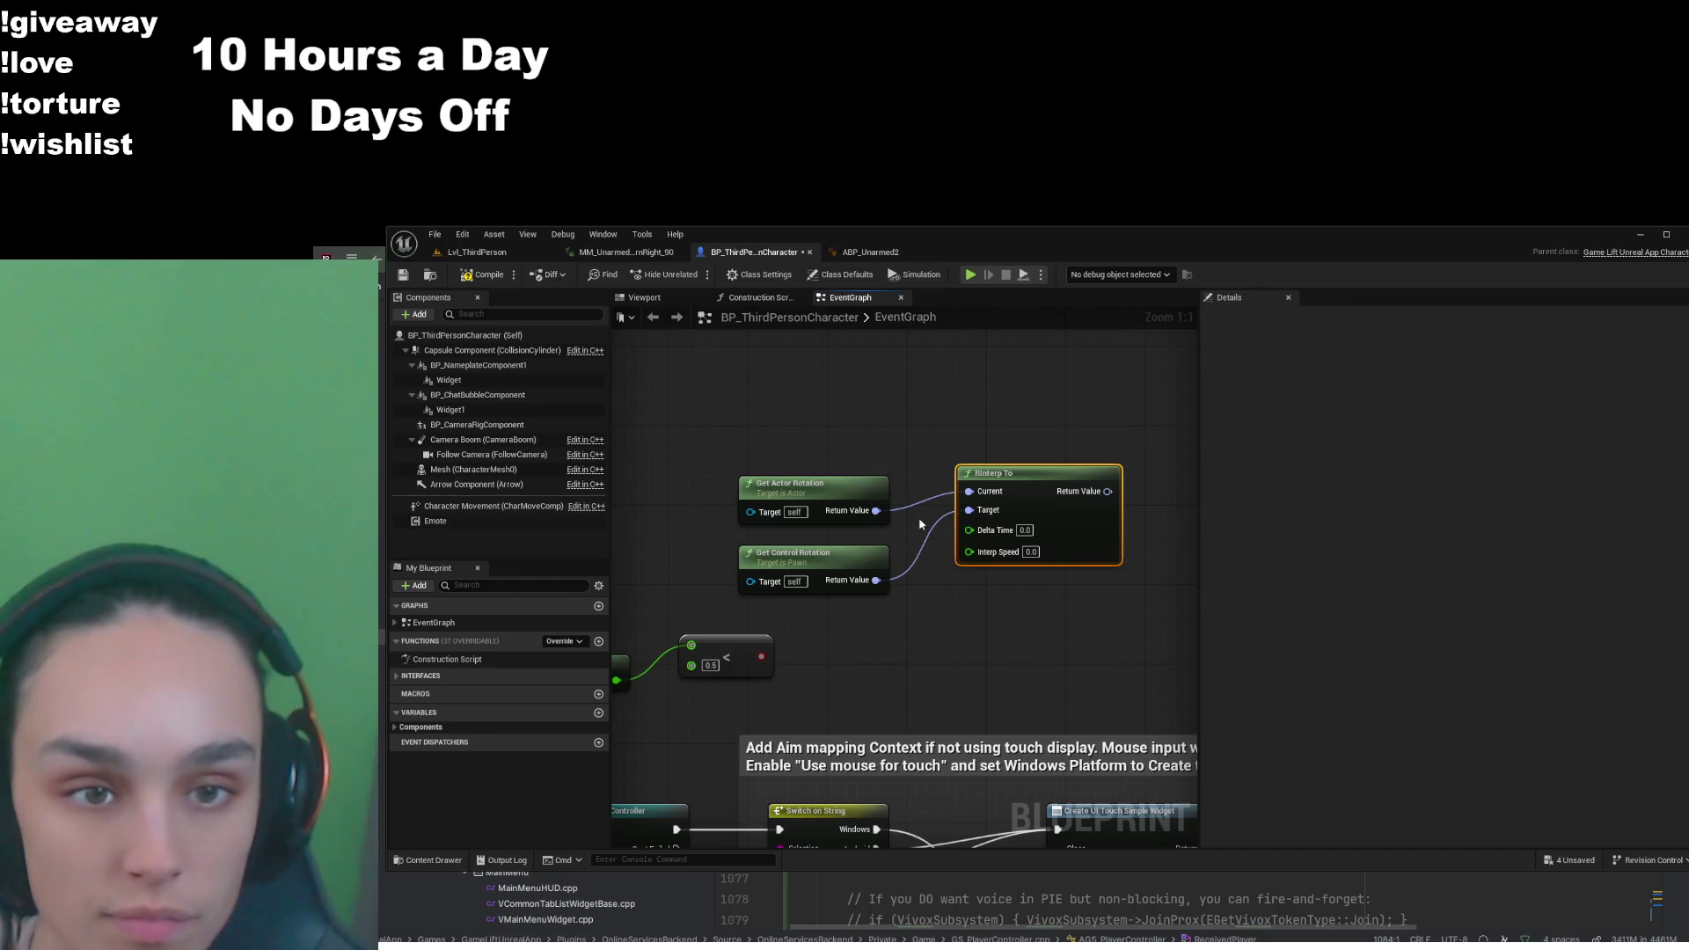
{"action": "left_click", "coordinate": [969, 510], "text": "alt"}
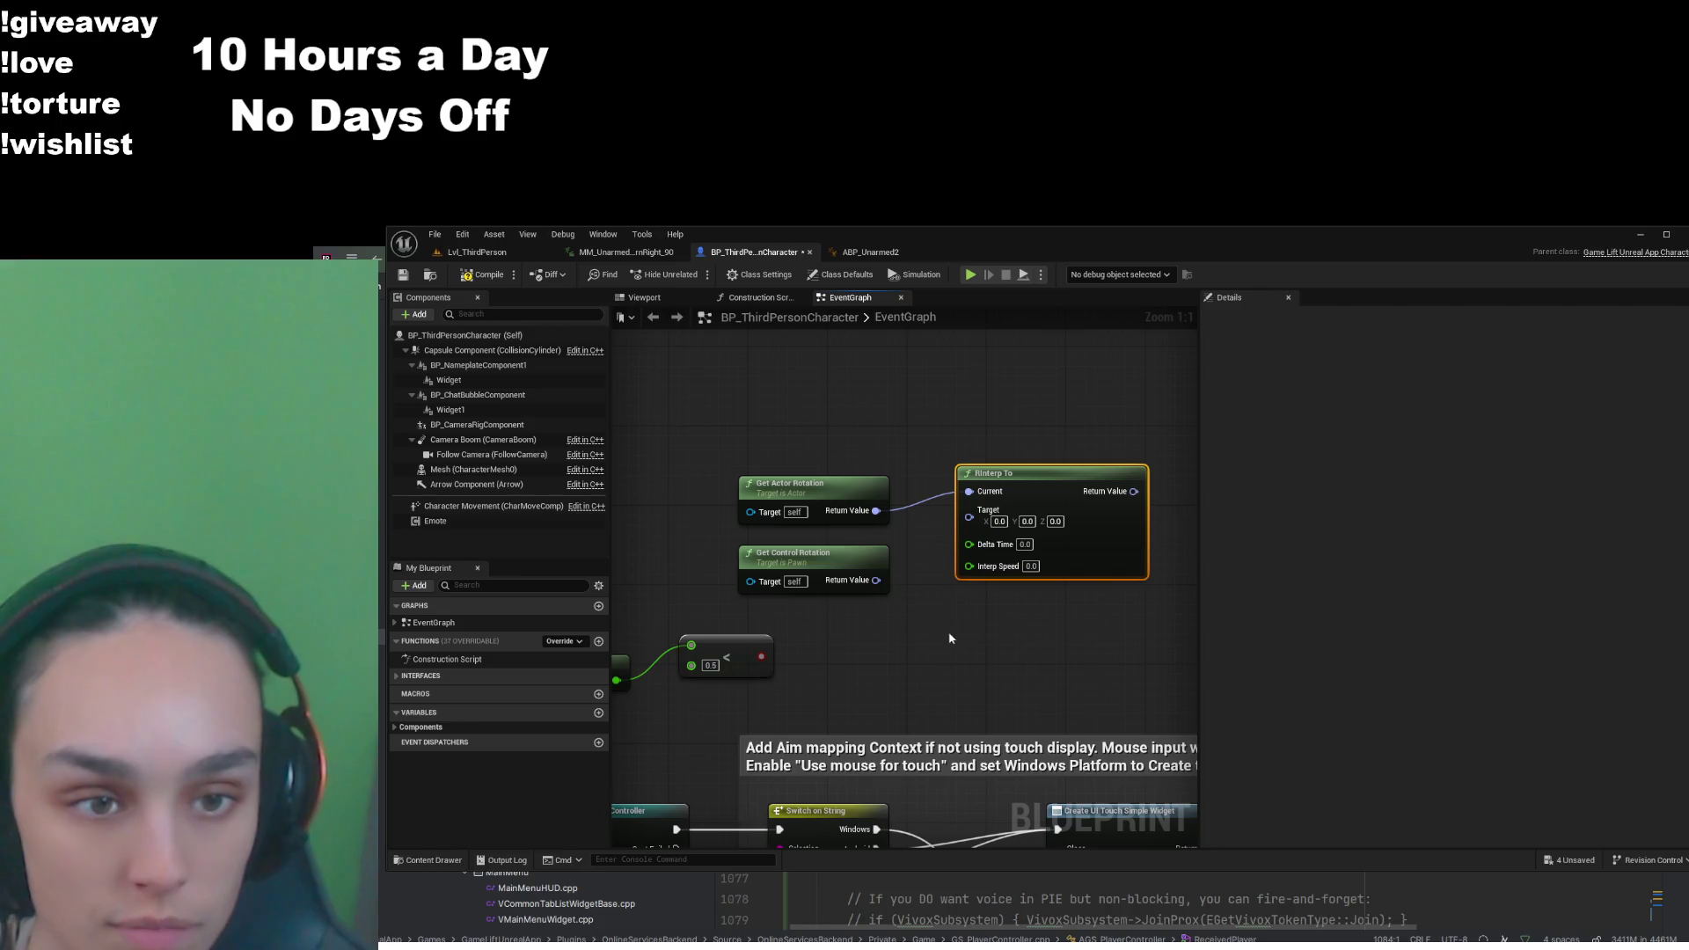
Try splitting Get Control Rotation's output and adding nodes from it, undoing each attempt
{"action": "left_click", "coordinate": [877, 584]}
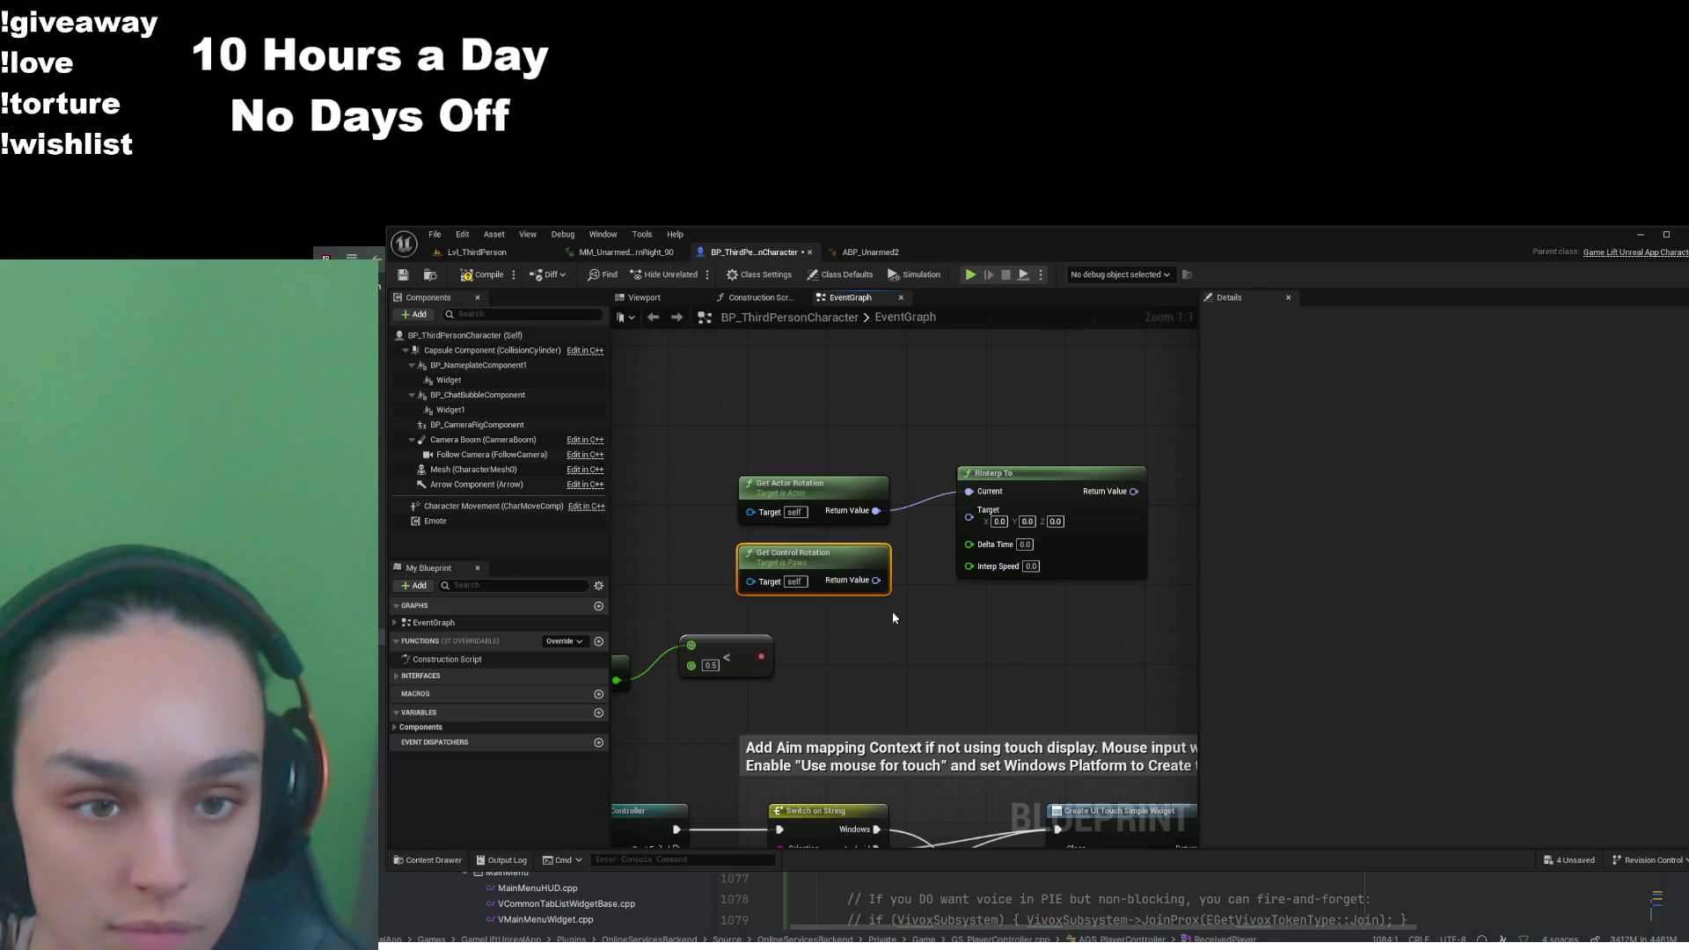
{"action": "right_click", "coordinate": [876, 580]}
{"action": "left_click", "coordinate": [931, 636]}
{"action": "mouse_move", "coordinate": [907, 616]}
{"action": "left_mouse_down"}
{"action": "mouse_move", "coordinate": [999, 520]}
{"action": "mouse_move", "coordinate": [973, 519]}
{"action": "left_mouse_up"}
{"action": "left_click", "coordinate": [944, 671]}
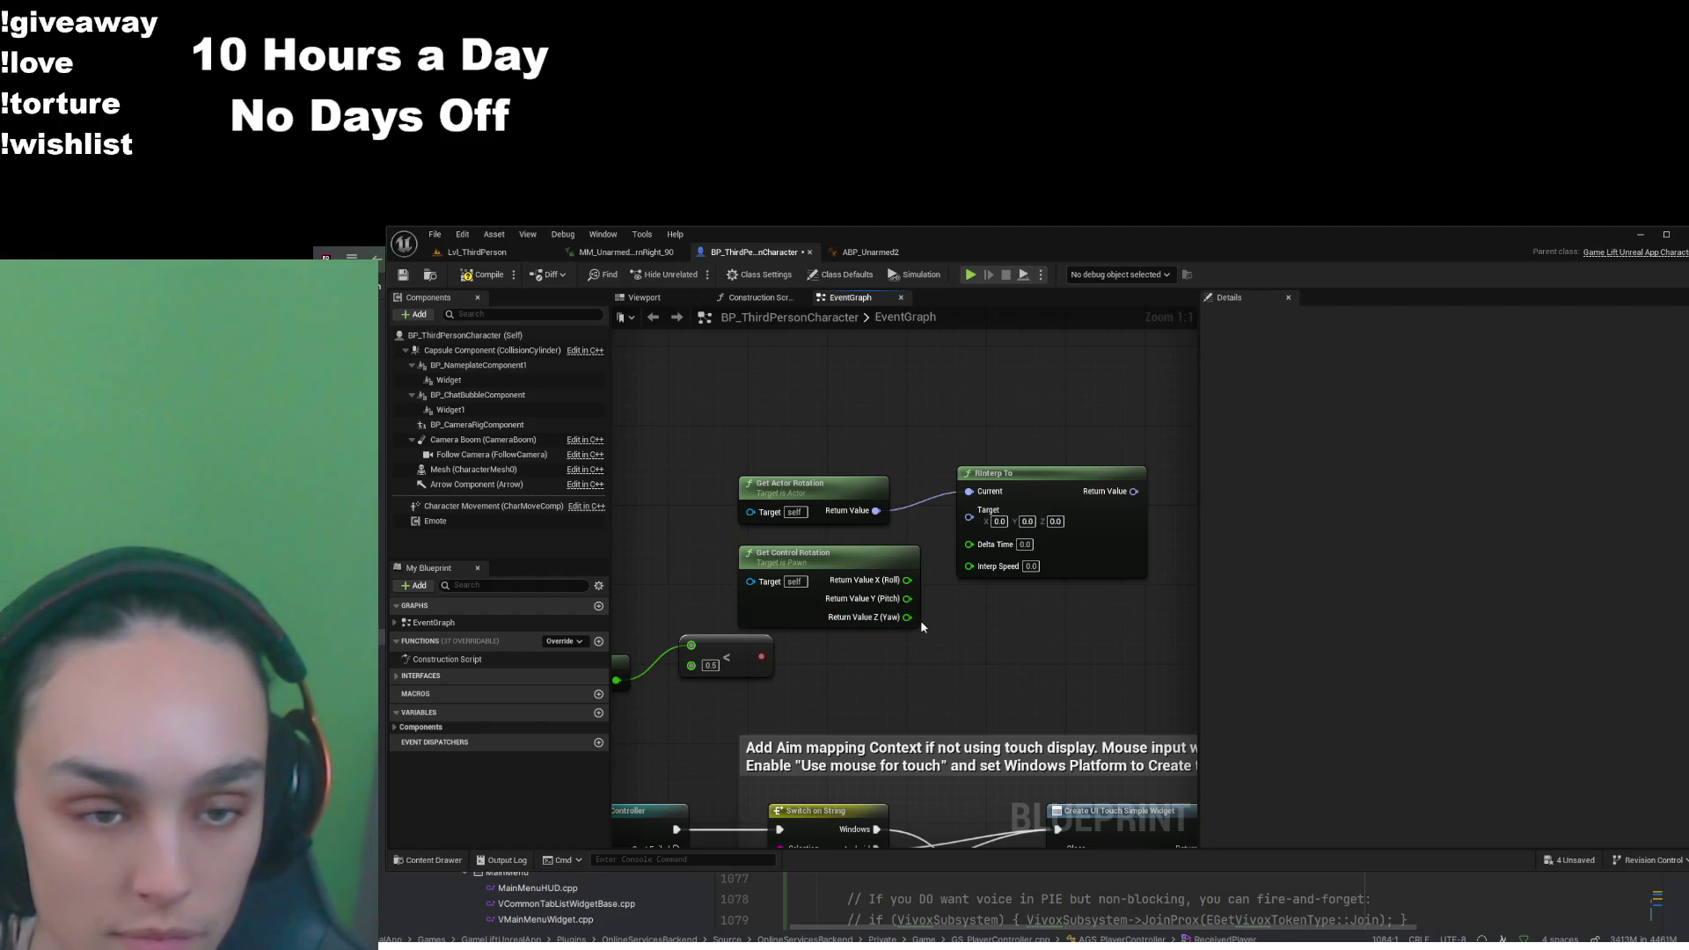
{"action": "key", "text": "ctrl+z"}
{"action": "left_click_drag", "start_coordinate": [879, 580], "coordinate": [969, 516]}
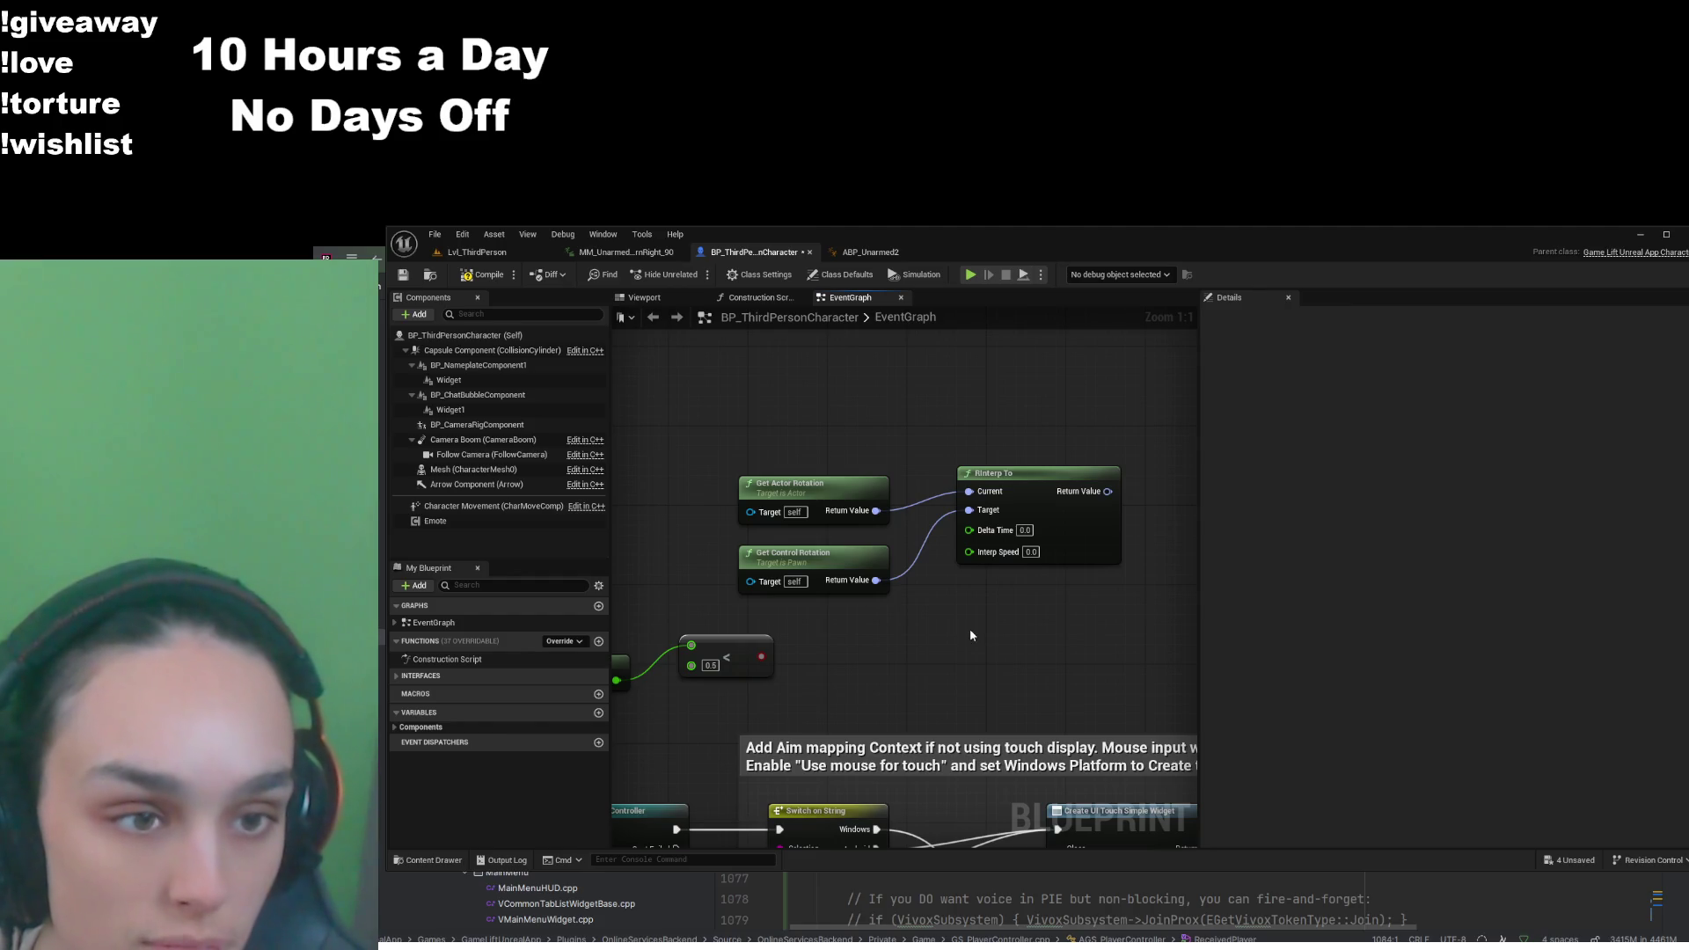
{"action": "mouse_move", "coordinate": [877, 580]}
{"action": "left_mouse_down"}
{"action": "mouse_move", "coordinate": [898, 589]}
{"action": "mouse_move", "coordinate": [877, 619]}
{"action": "left_mouse_up"}
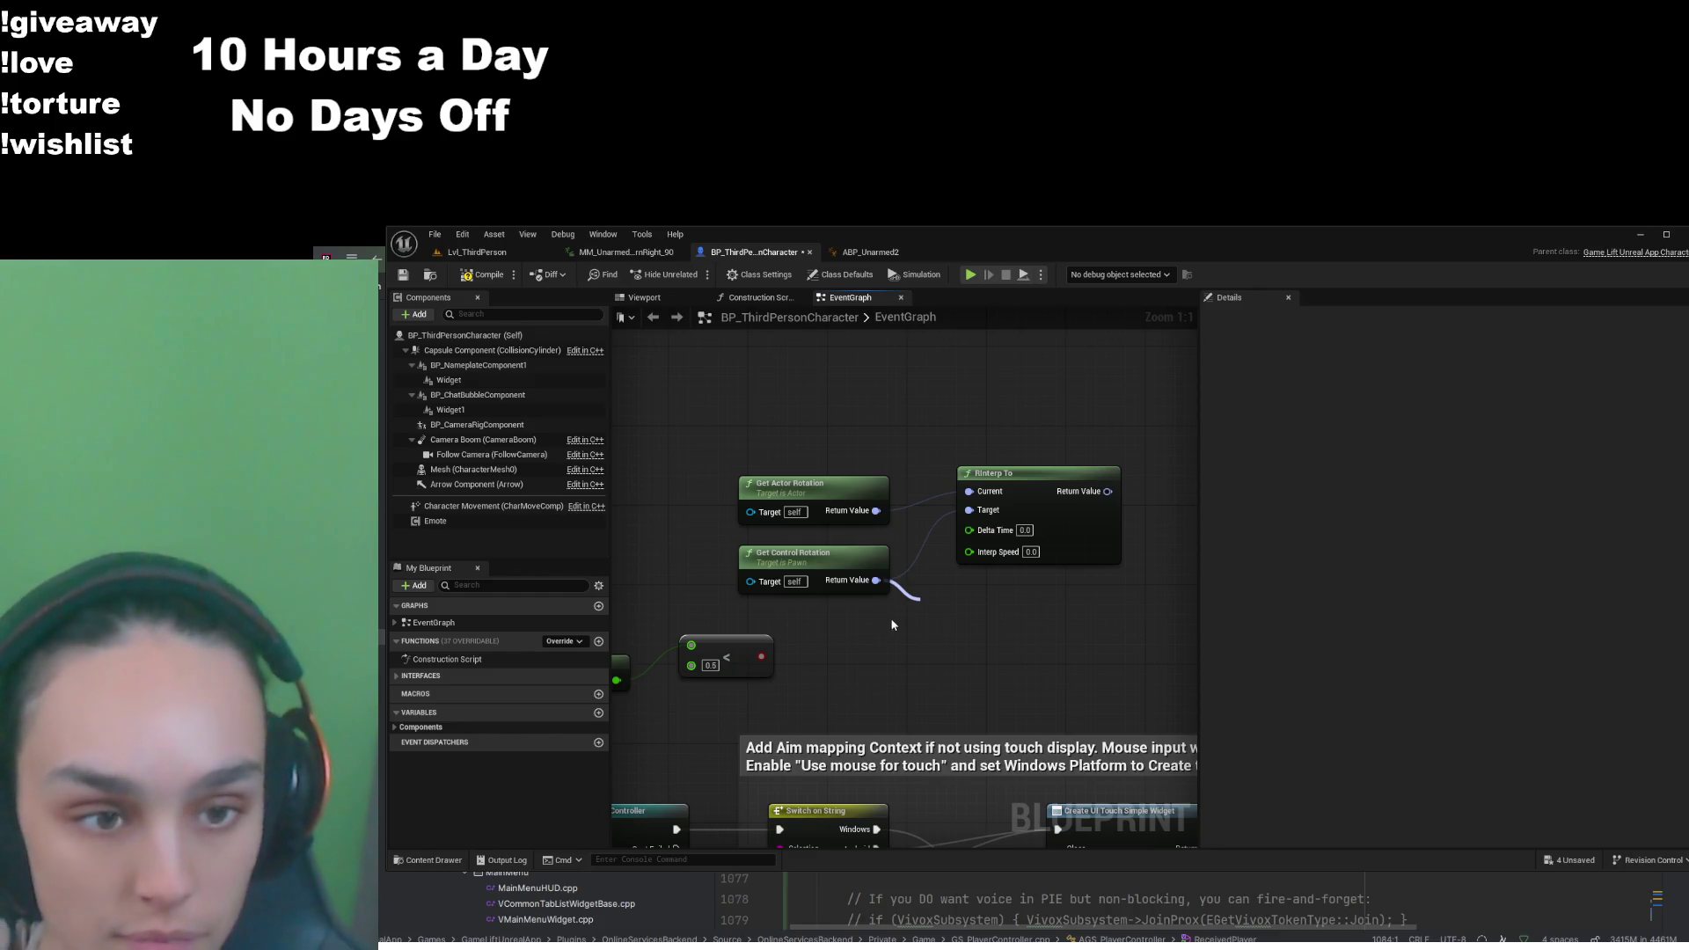
{"action": "left_click", "coordinate": [1027, 652]}
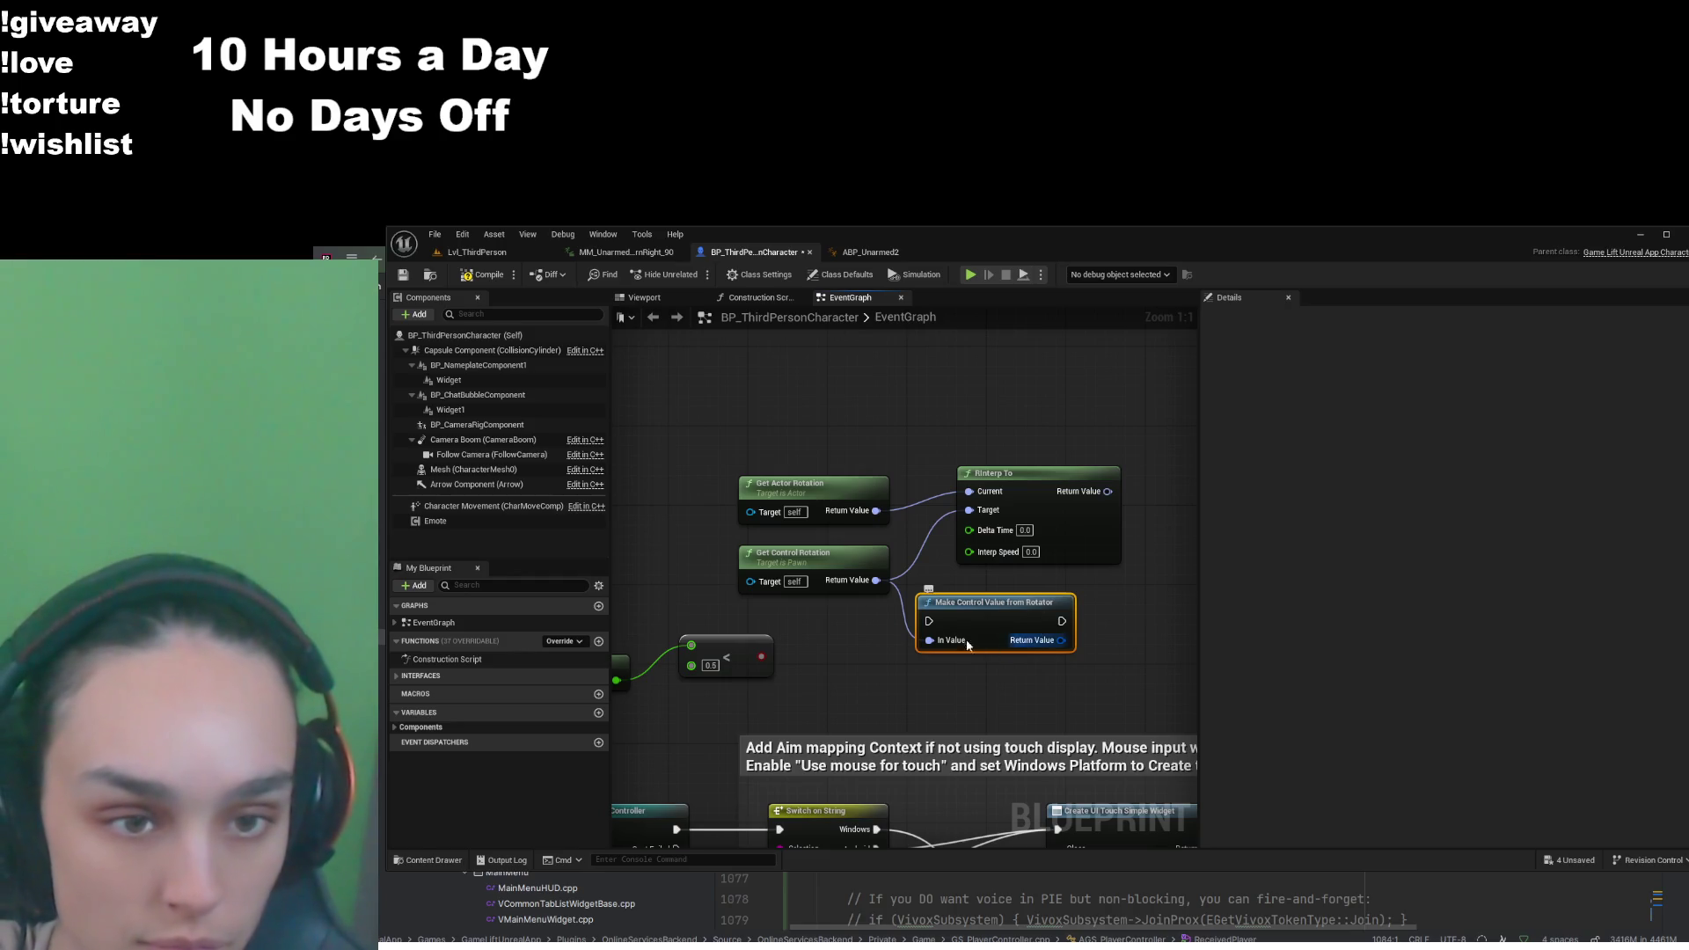
{"action": "key", "text": "ctrl+z"}
{"action": "key", "text": "ctrl+z"}
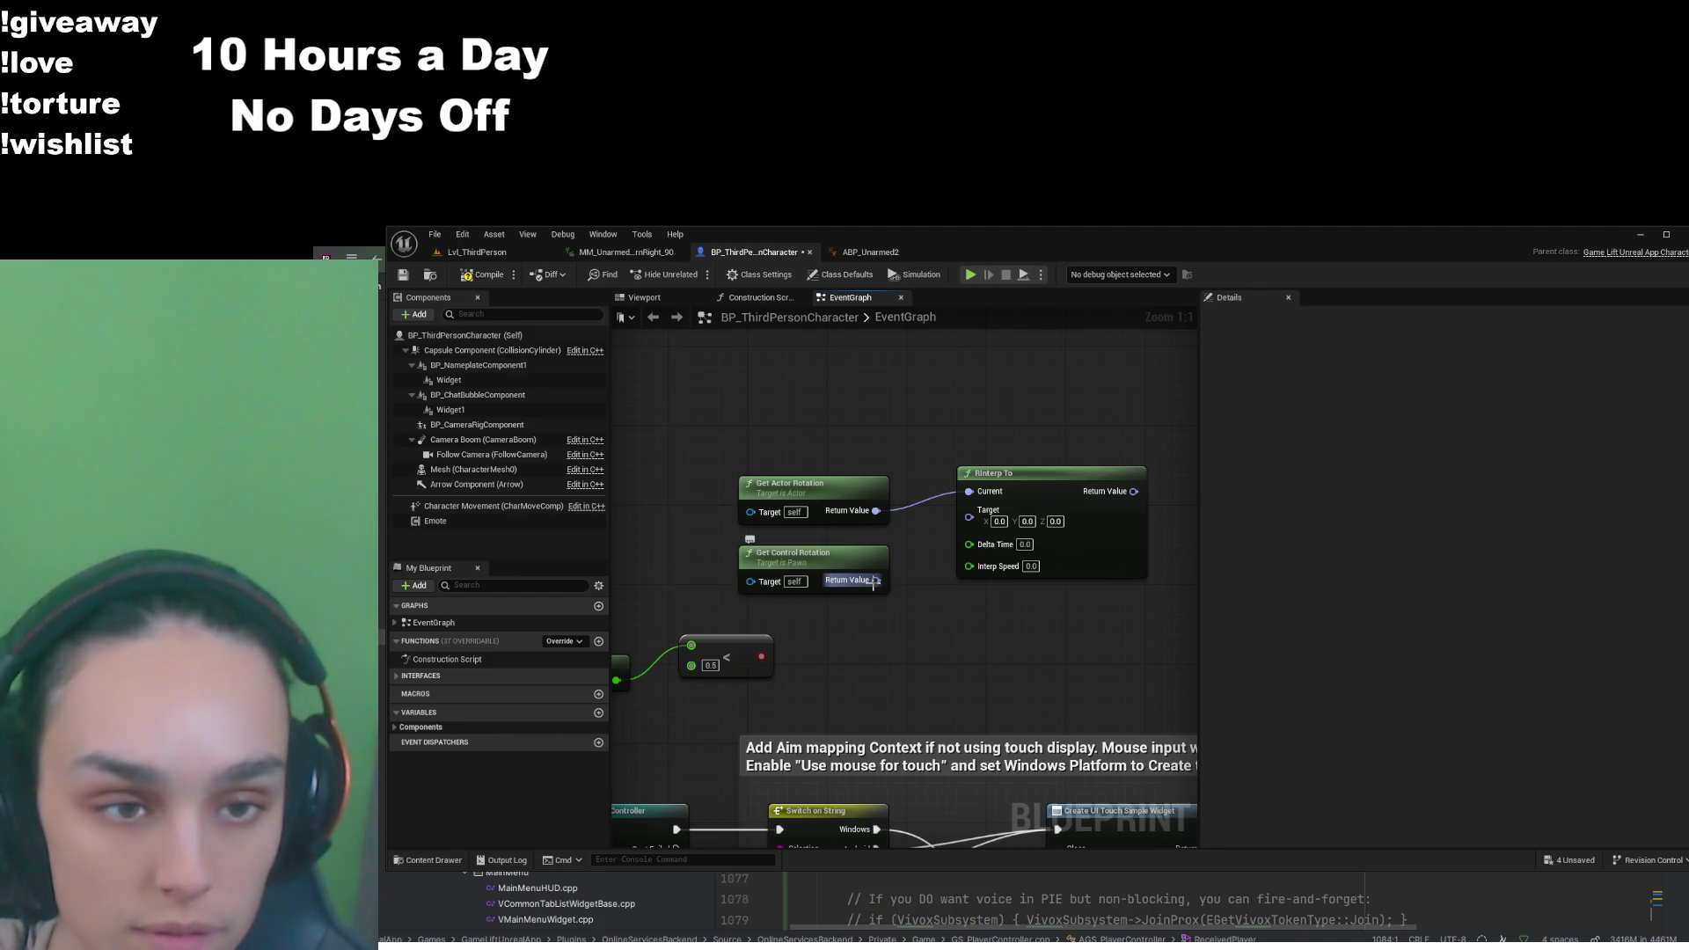
Split RInterp To's Target pin, wire control yaw into Target Z (Yaw), and compile
{"action": "left_click", "coordinate": [986, 522]}
{"action": "right_click", "coordinate": [985, 523]}
{"action": "left_click", "coordinate": [1021, 569]}
{"action": "left_click", "coordinate": [876, 589]}
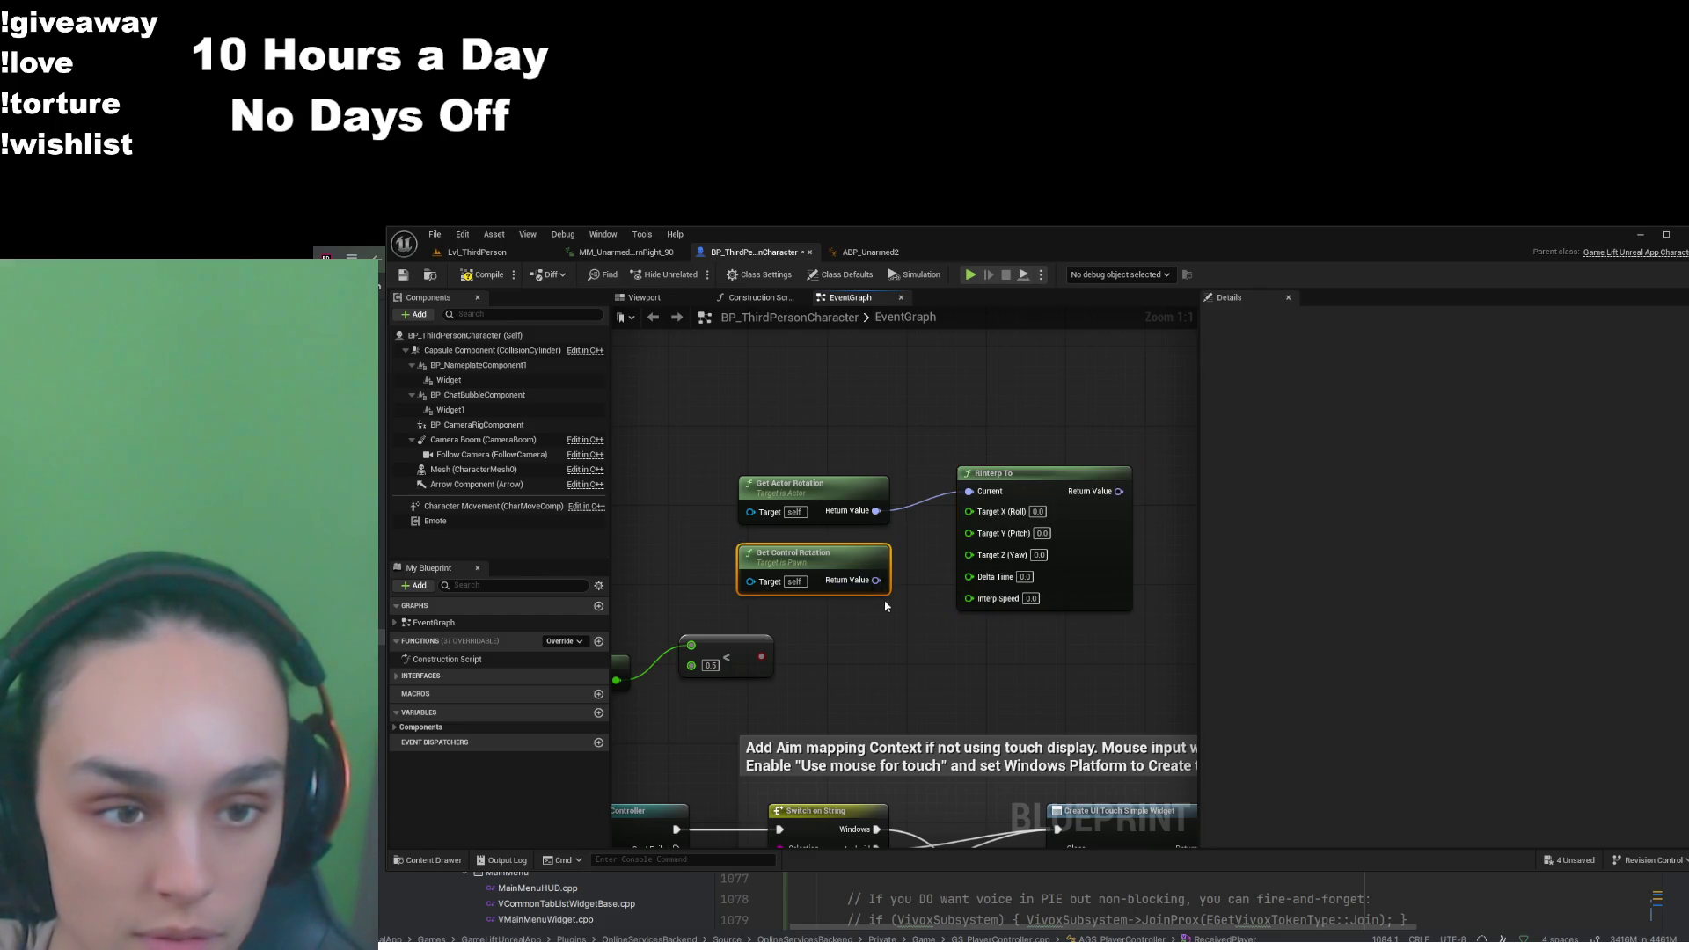
{"action": "mouse_move", "coordinate": [908, 616]}
{"action": "left_mouse_down"}
{"action": "mouse_move", "coordinate": [958, 585]}
{"action": "mouse_move", "coordinate": [989, 515]}
{"action": "mouse_move", "coordinate": [989, 556]}
{"action": "left_mouse_up"}
{"action": "left_click_drag", "start_coordinate": [1051, 483], "coordinate": [1069, 483]}
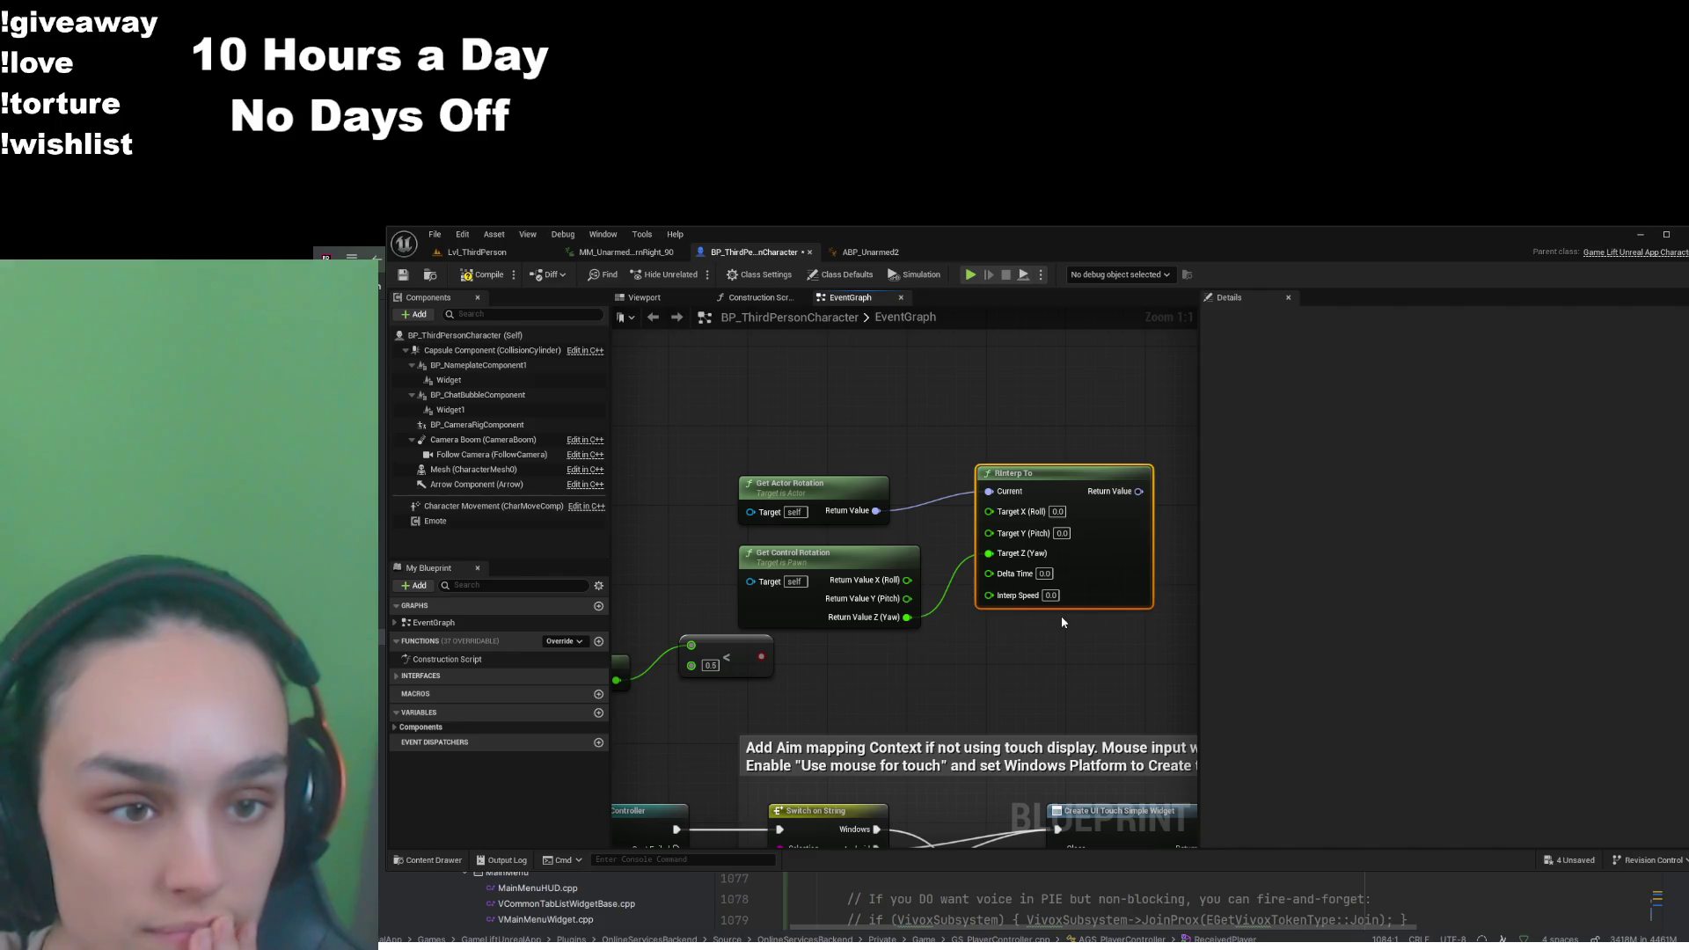
{"action": "key", "text": "ctrl+s"}
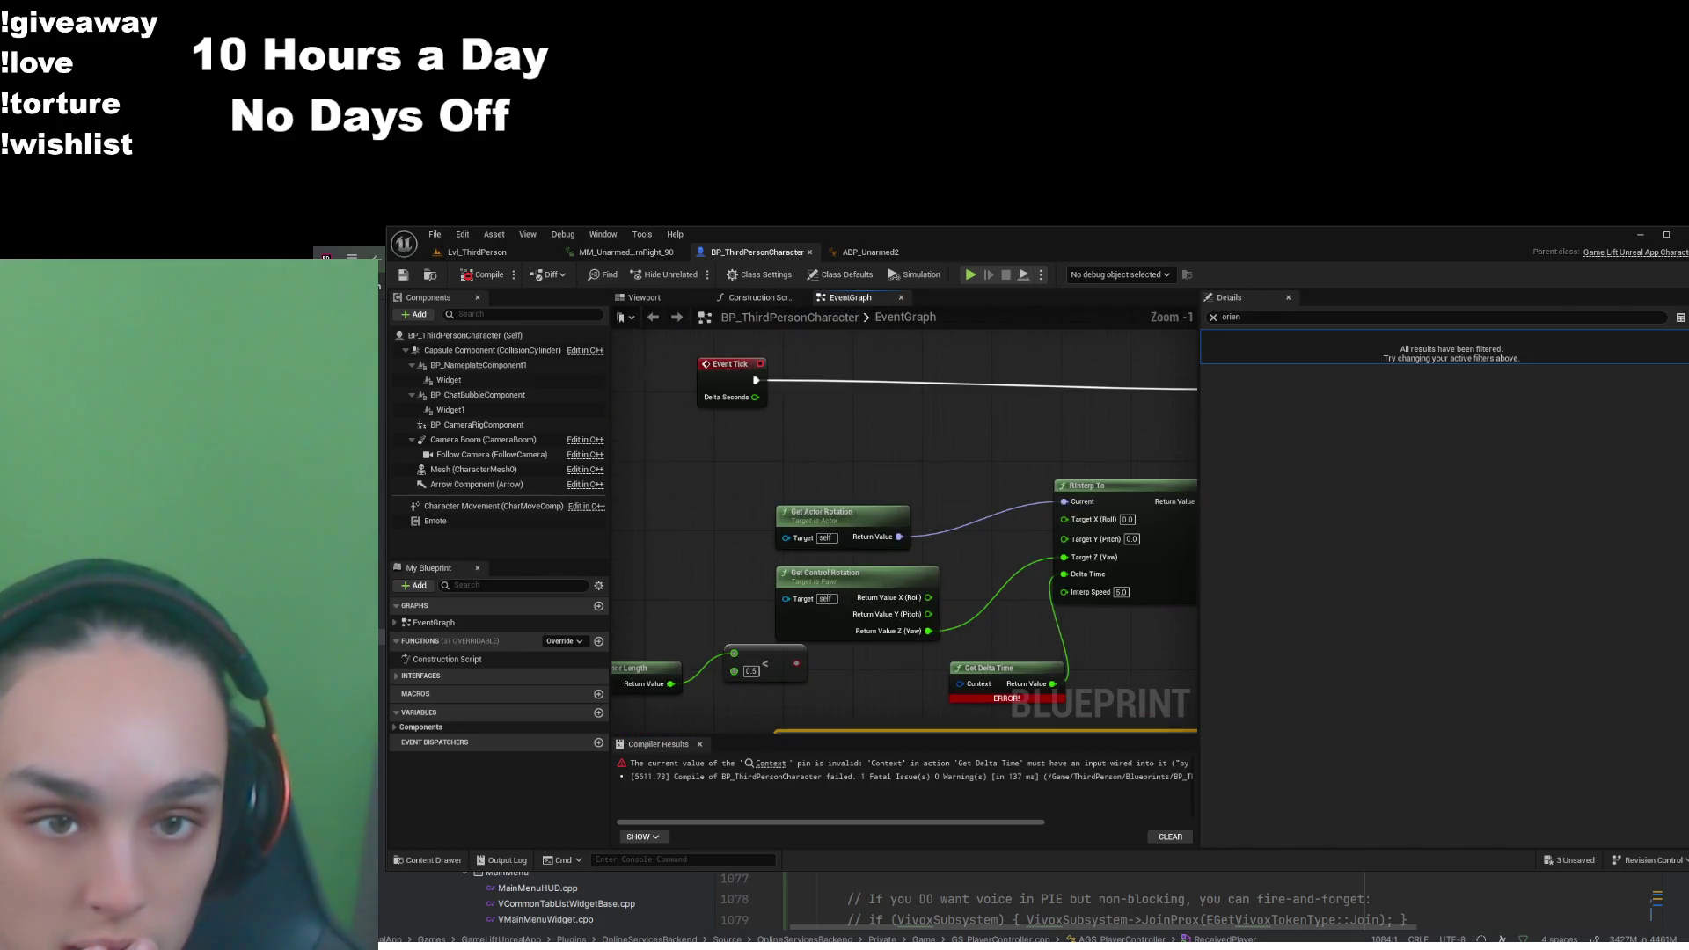
Replace Get Delta Time with Event Tick's Delta Seconds for RInterp To's Delta Time, then compile and save
{"action": "left_click", "coordinate": [888, 671]}
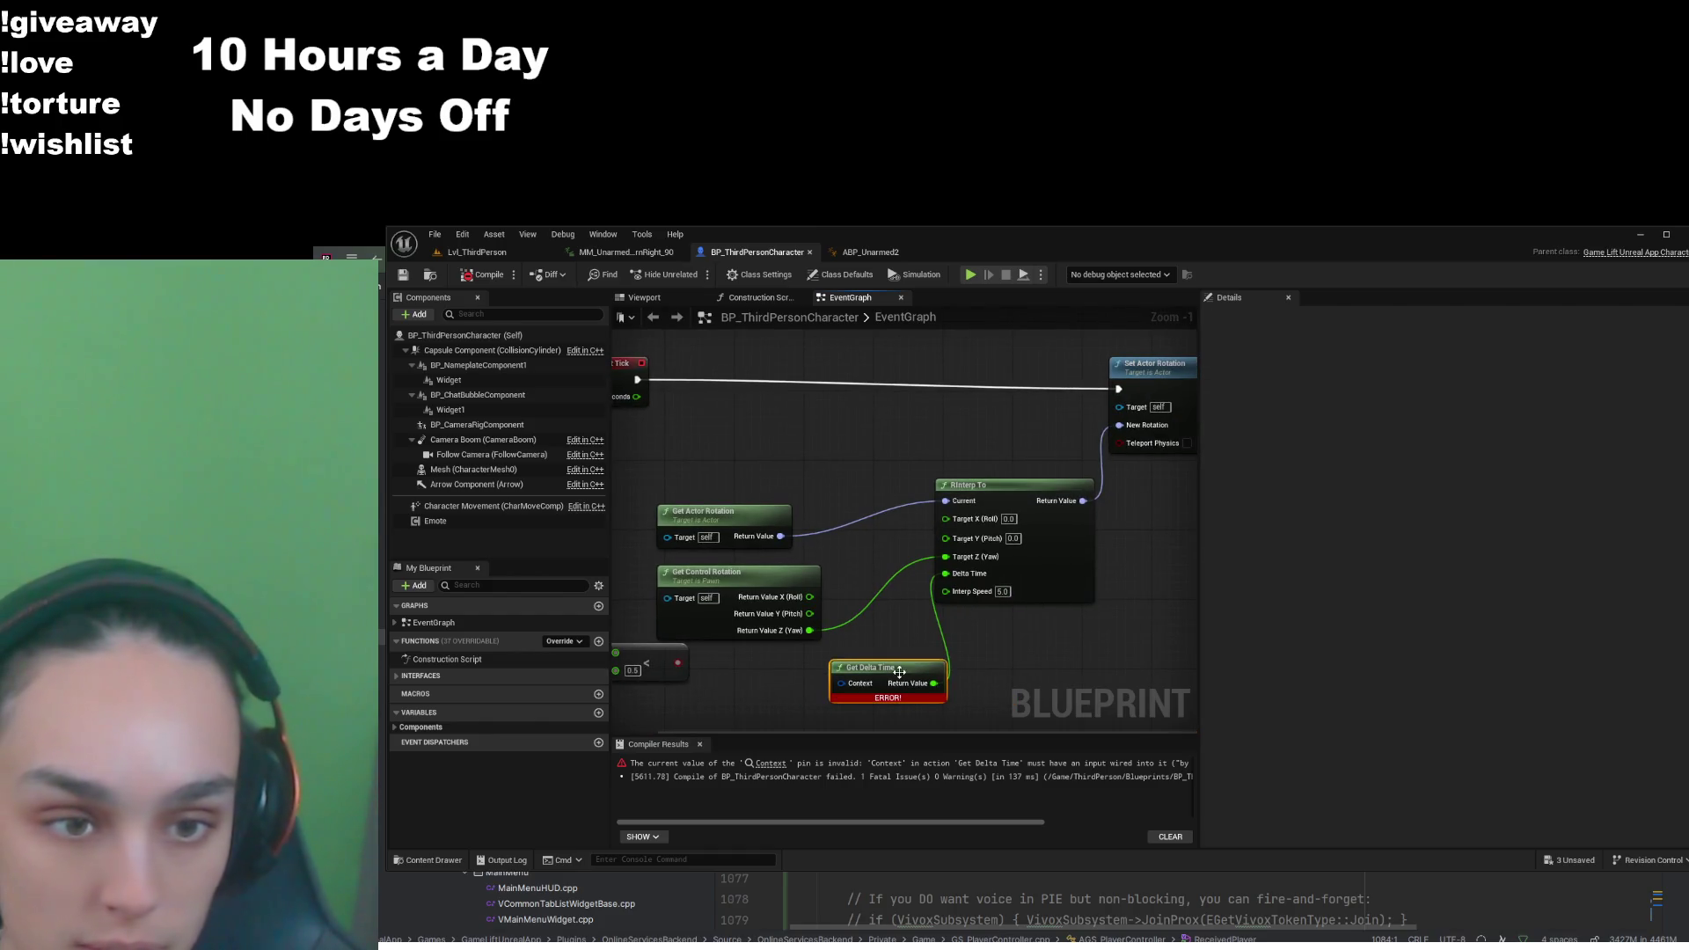
{"action": "key", "text": "Delete"}
{"action": "left_click_drag", "start_coordinate": [755, 410], "coordinate": [1063, 587]}
{"action": "left_click", "coordinate": [484, 274]}
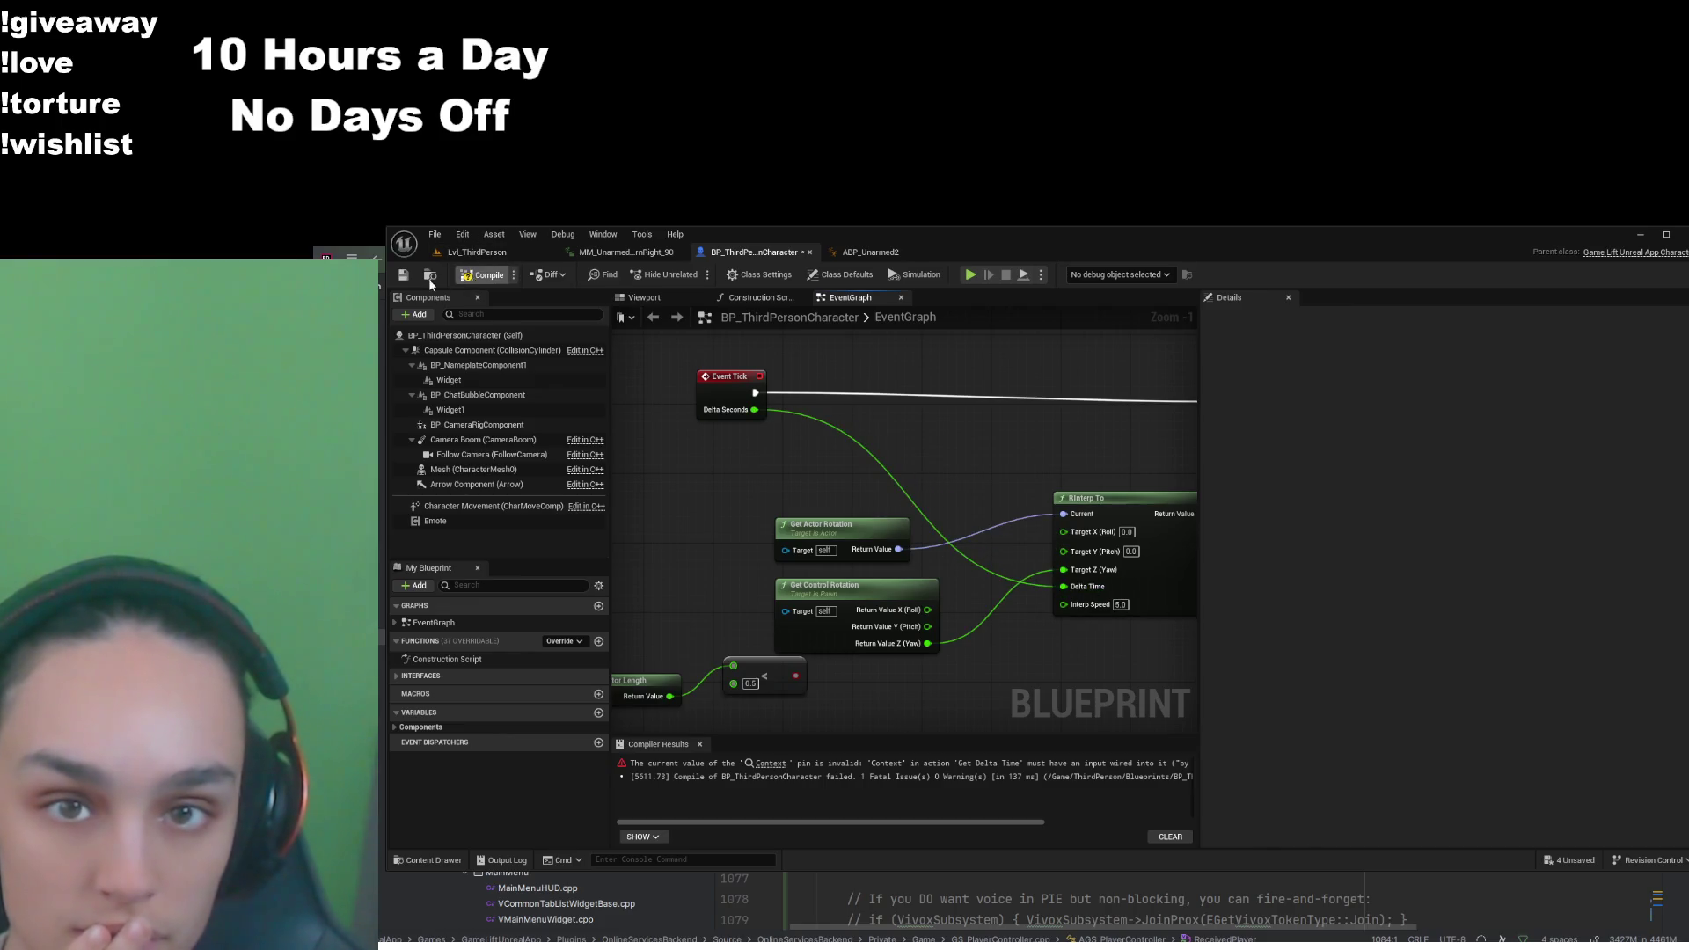
{"action": "left_click", "coordinate": [402, 275]}
{"action": "left_click_drag", "start_coordinate": [947, 455], "coordinate": [1129, 393]}
{"action": "mouse_move", "coordinate": [975, 580]}
{"action": "left_mouse_down"}
{"action": "mouse_move", "coordinate": [882, 528]}
{"action": "mouse_move", "coordinate": [941, 490]}
{"action": "left_mouse_up"}
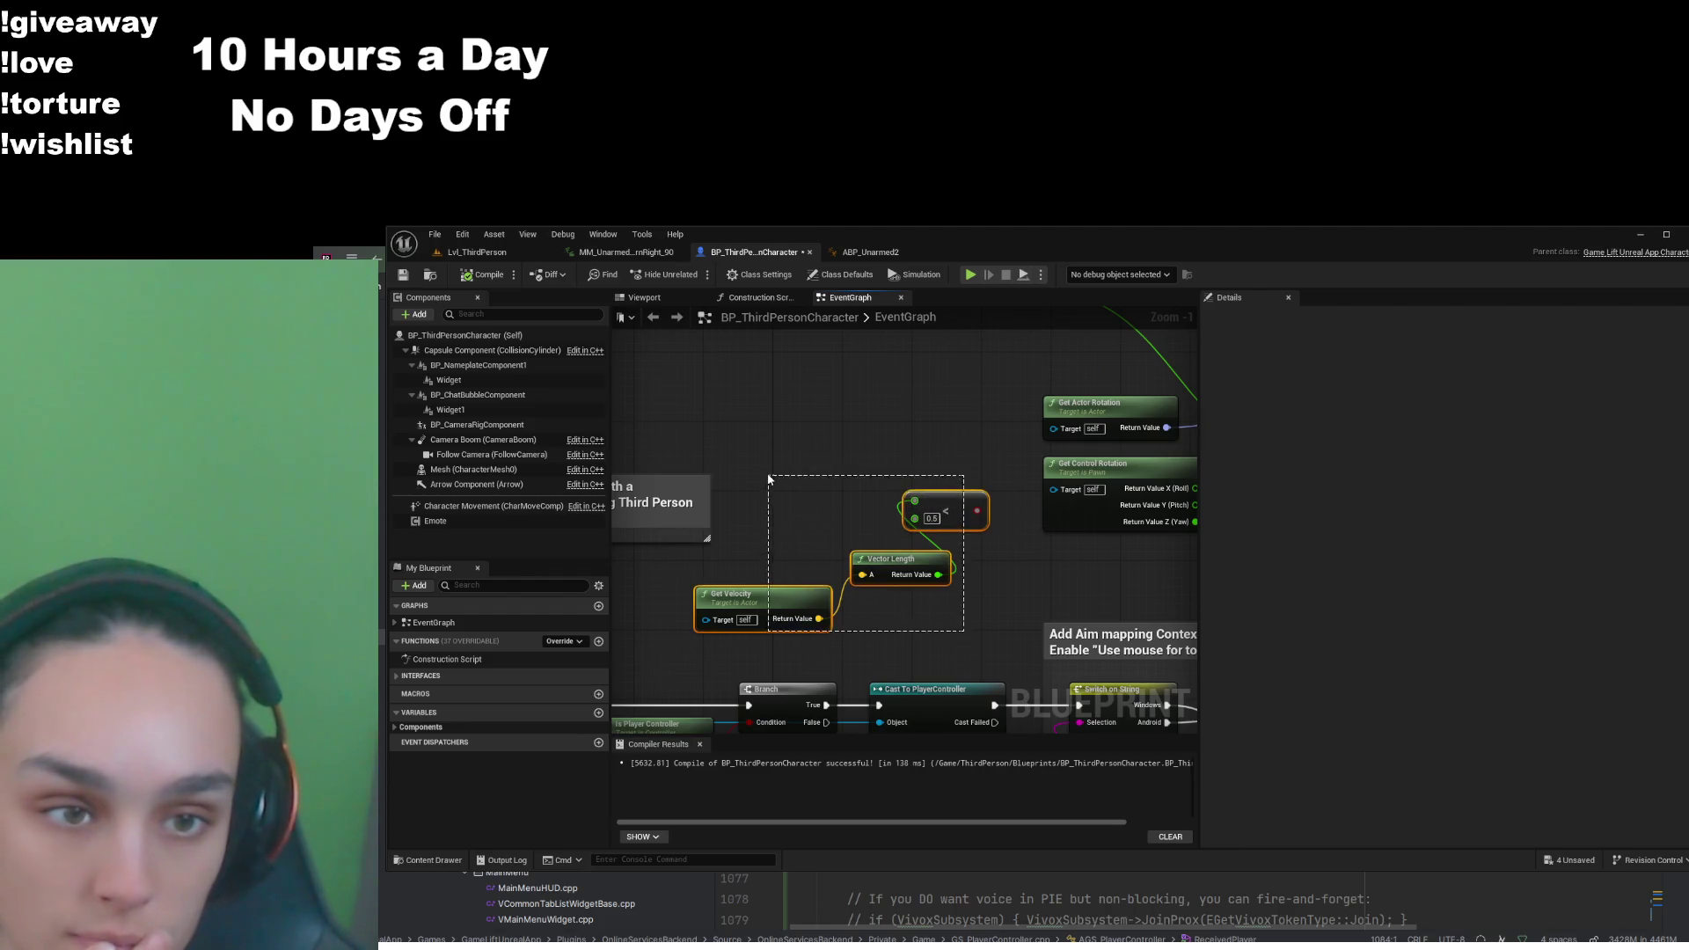
Arrange the speed-check nodes near Event Tick, RInterp To and Set Actor Rotation
{"action": "left_click_drag", "start_coordinate": [901, 405], "coordinate": [789, 509]}
{"action": "mouse_move", "coordinate": [838, 616]}
{"action": "left_mouse_down"}
{"action": "mouse_move", "coordinate": [840, 634]}
{"action": "mouse_move", "coordinate": [897, 429]}
{"action": "mouse_move", "coordinate": [902, 521]}
{"action": "mouse_move", "coordinate": [919, 378]}
{"action": "left_mouse_up"}
{"action": "left_click", "coordinate": [1015, 420]}
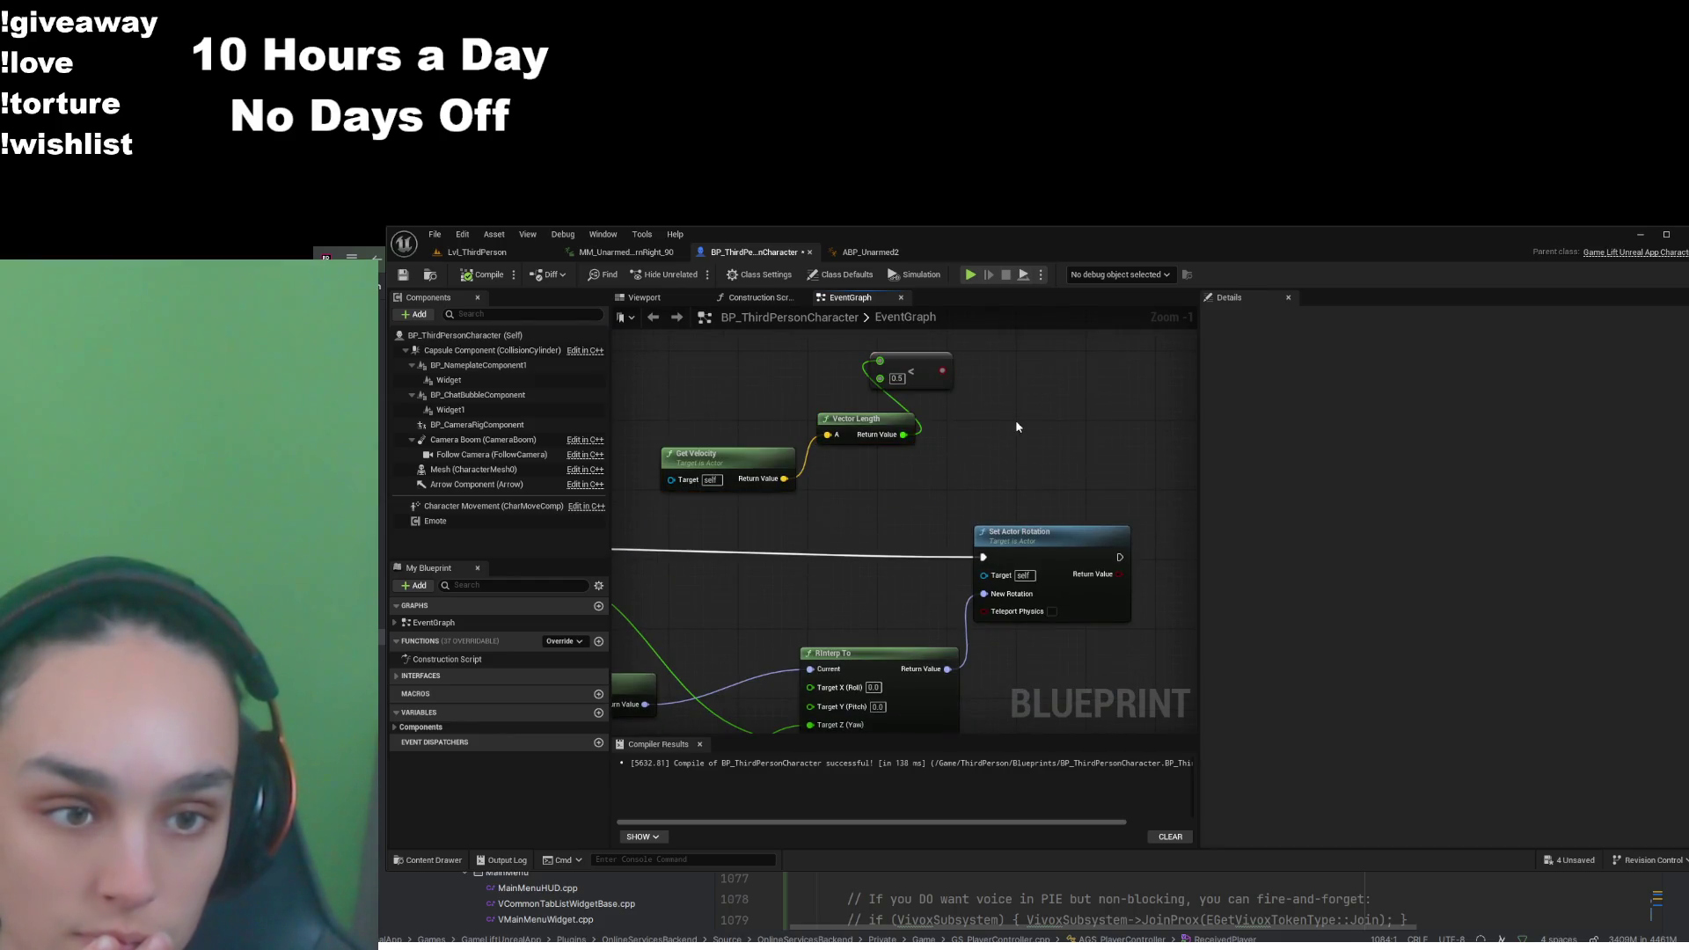
{"action": "mouse_move", "coordinate": [838, 614]}
{"action": "left_mouse_down"}
{"action": "mouse_move", "coordinate": [926, 530]}
{"action": "mouse_move", "coordinate": [926, 566]}
{"action": "left_mouse_up"}
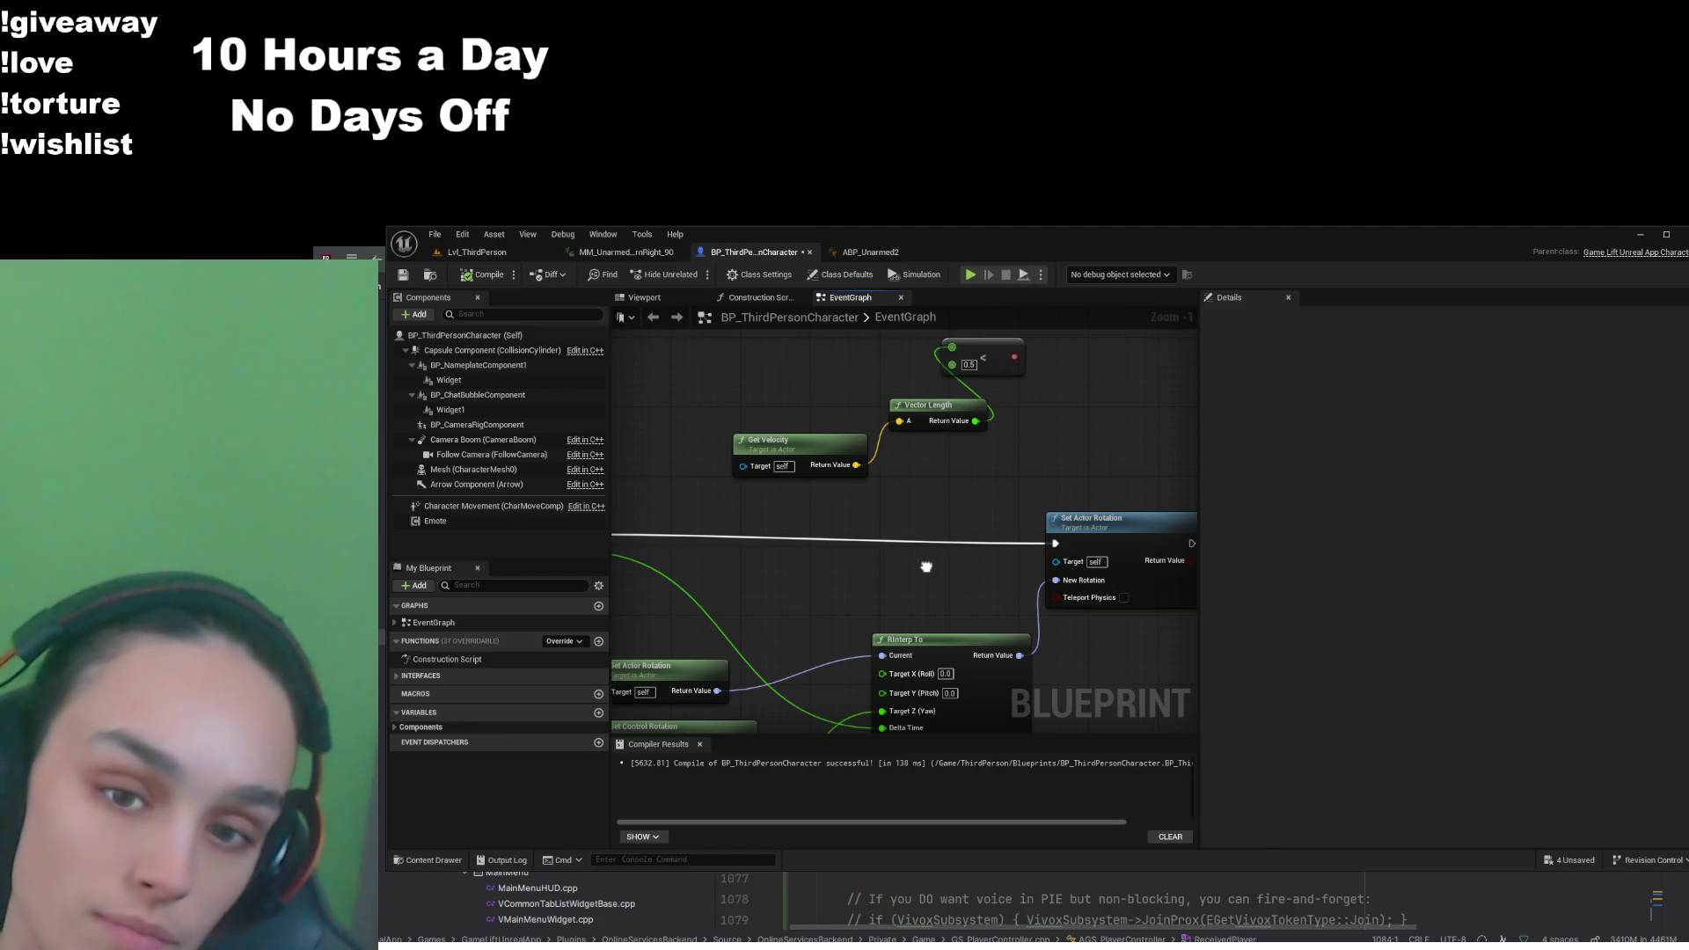
{"action": "left_click_drag", "start_coordinate": [926, 566], "coordinate": [1060, 442]}
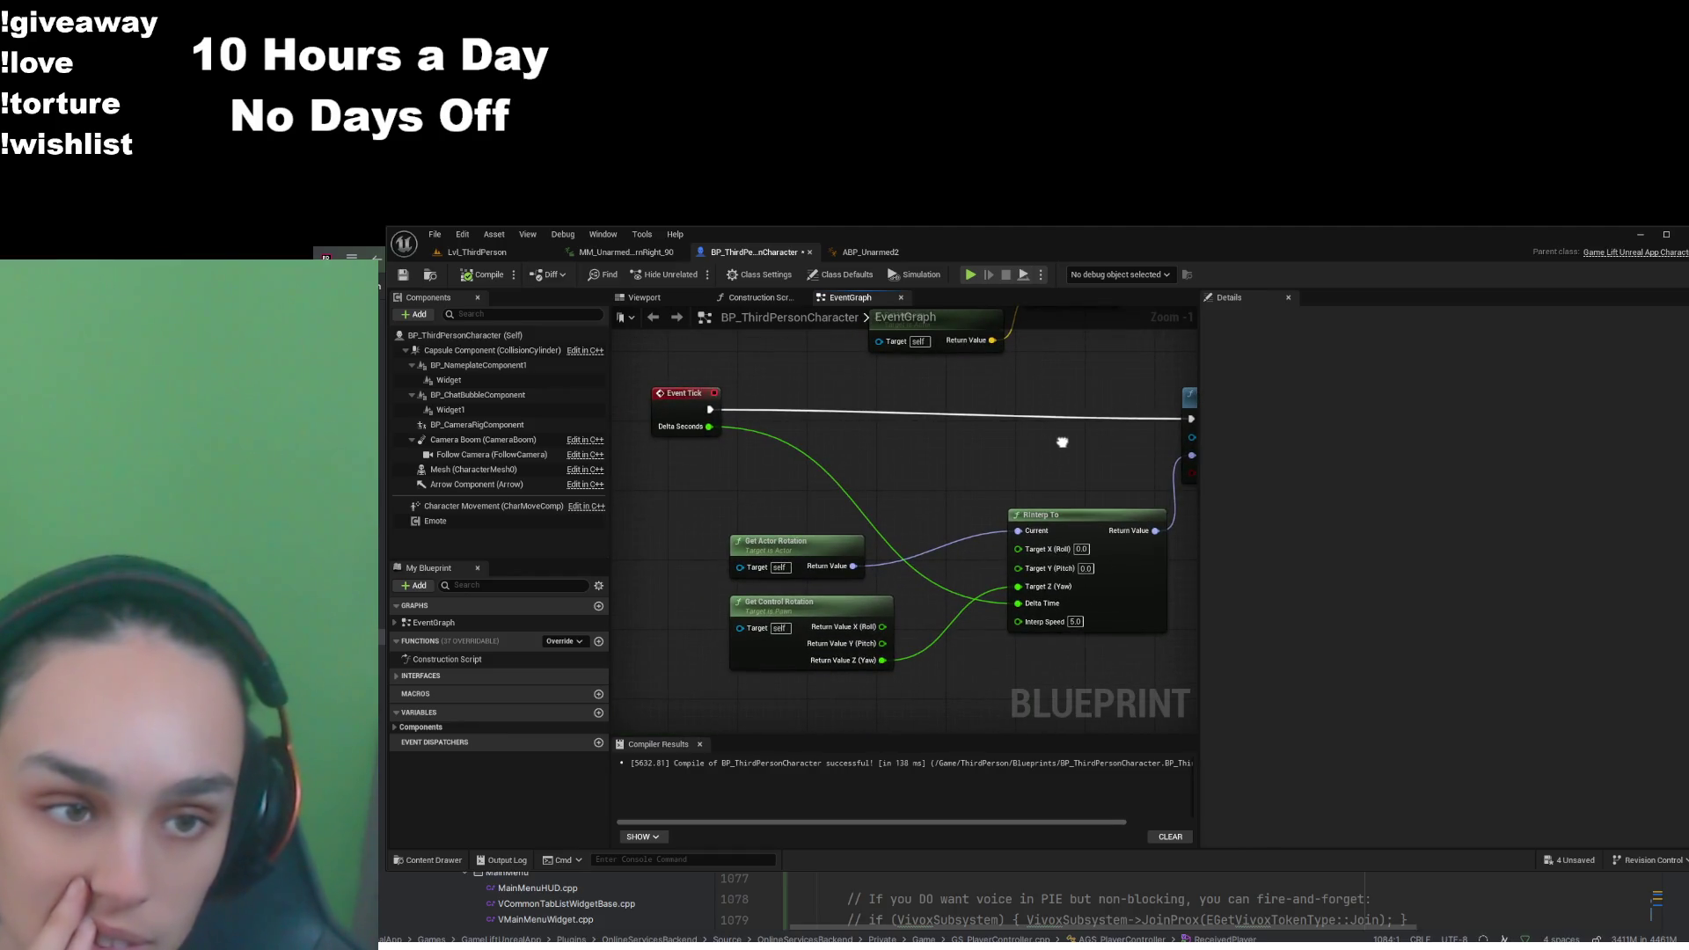
{"action": "left_click_drag", "start_coordinate": [1062, 442], "coordinate": [847, 568]}
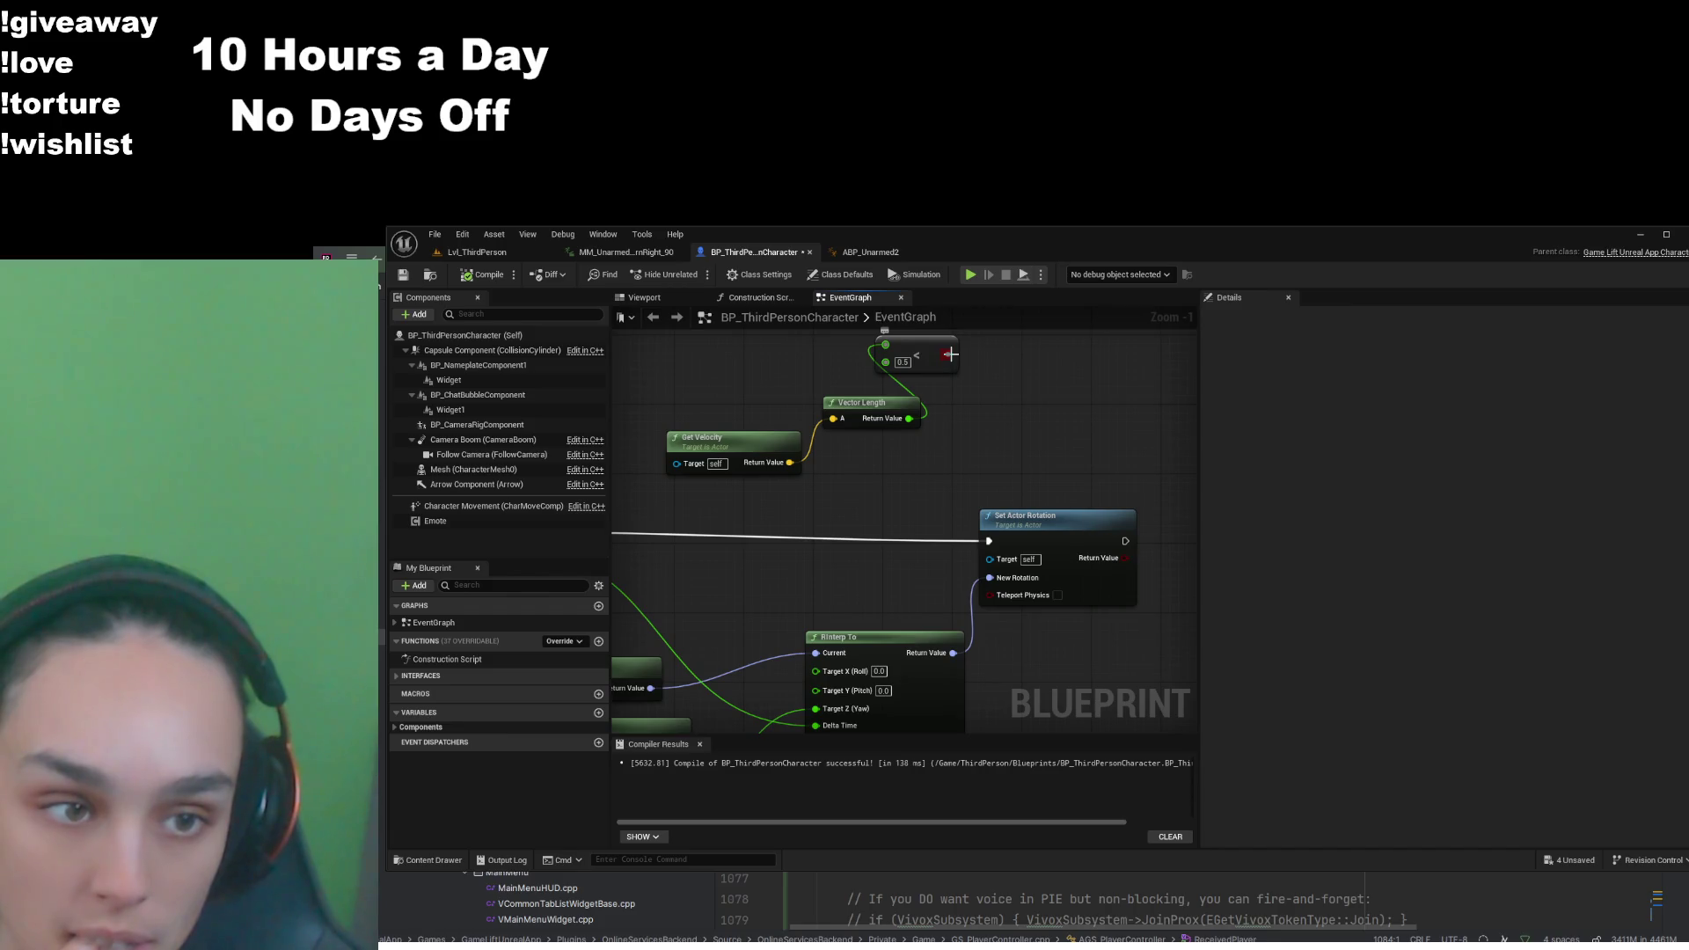
{"action": "mouse_move", "coordinate": [952, 358]}
{"action": "left_mouse_down"}
{"action": "mouse_move", "coordinate": [988, 546]}
{"action": "mouse_move", "coordinate": [974, 387]}
{"action": "mouse_move", "coordinate": [954, 361]}
{"action": "left_mouse_up"}
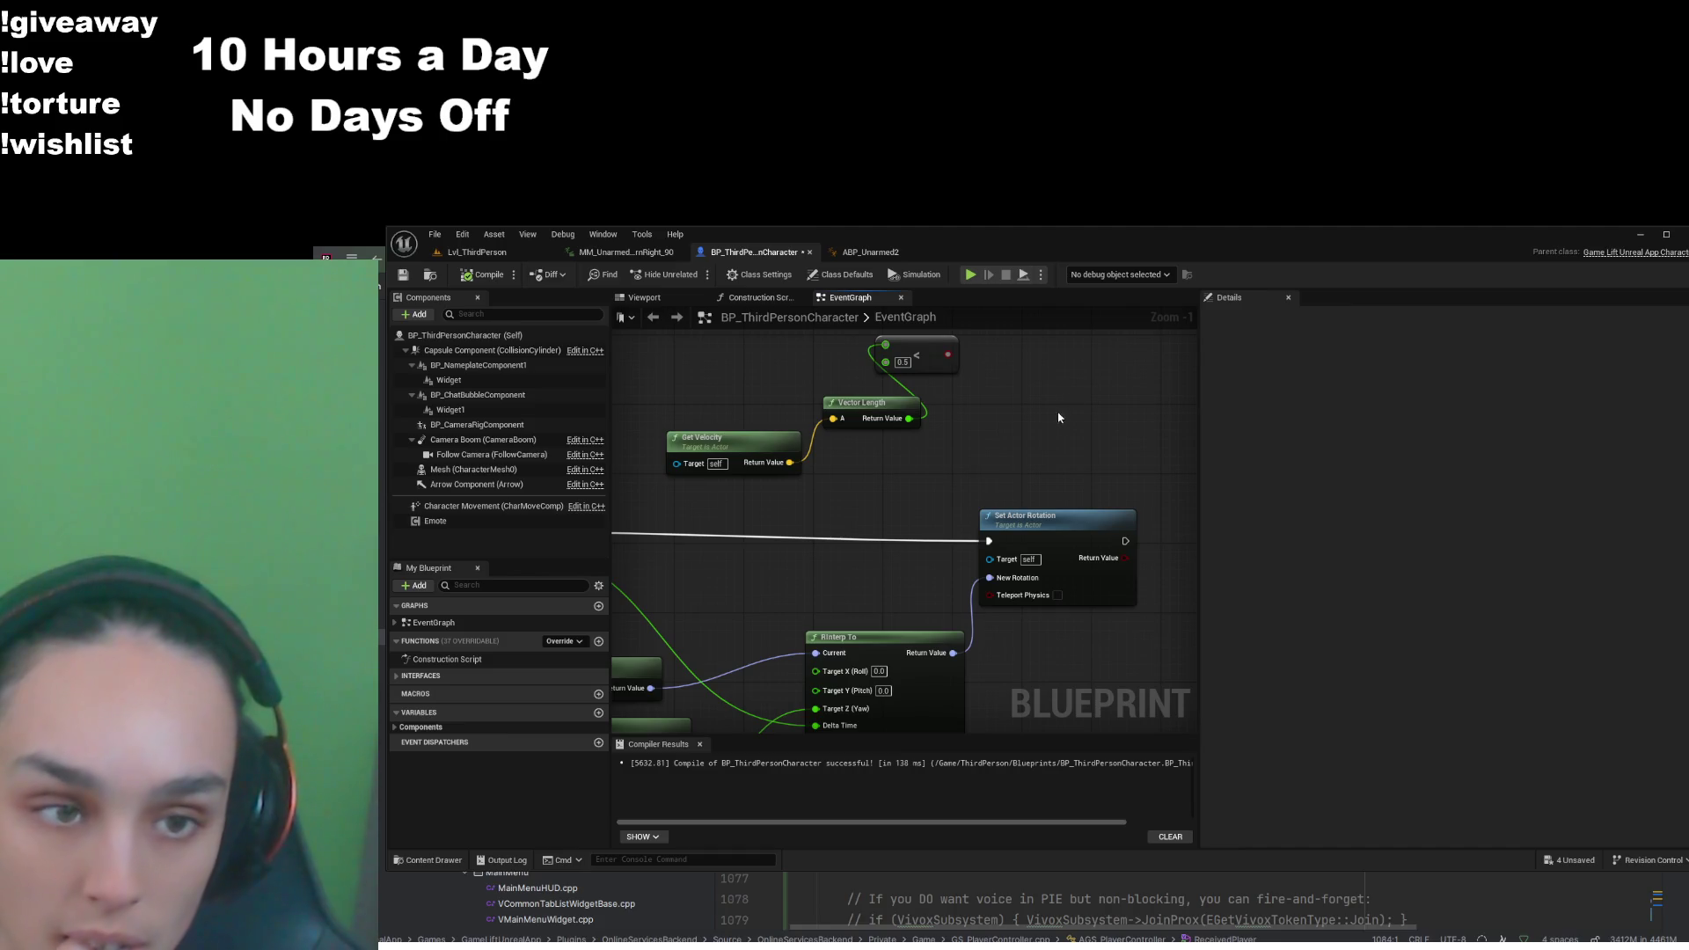
Insert a Branch after Event Tick, conditioned on the speed check, before Set Actor Rotation, then return to Lvl_ThirdPerson
{"action": "mouse_move", "coordinate": [976, 458]}
{"action": "left_mouse_down"}
{"action": "mouse_move", "coordinate": [1068, 481]}
{"action": "mouse_move", "coordinate": [985, 491]}
{"action": "mouse_move", "coordinate": [1060, 467]}
{"action": "left_mouse_up"}
{"action": "mouse_move", "coordinate": [677, 504]}
{"action": "left_mouse_down"}
{"action": "mouse_move", "coordinate": [871, 489]}
{"action": "mouse_move", "coordinate": [913, 548]}
{"action": "left_mouse_up"}
{"action": "left_click", "coordinate": [914, 541]}
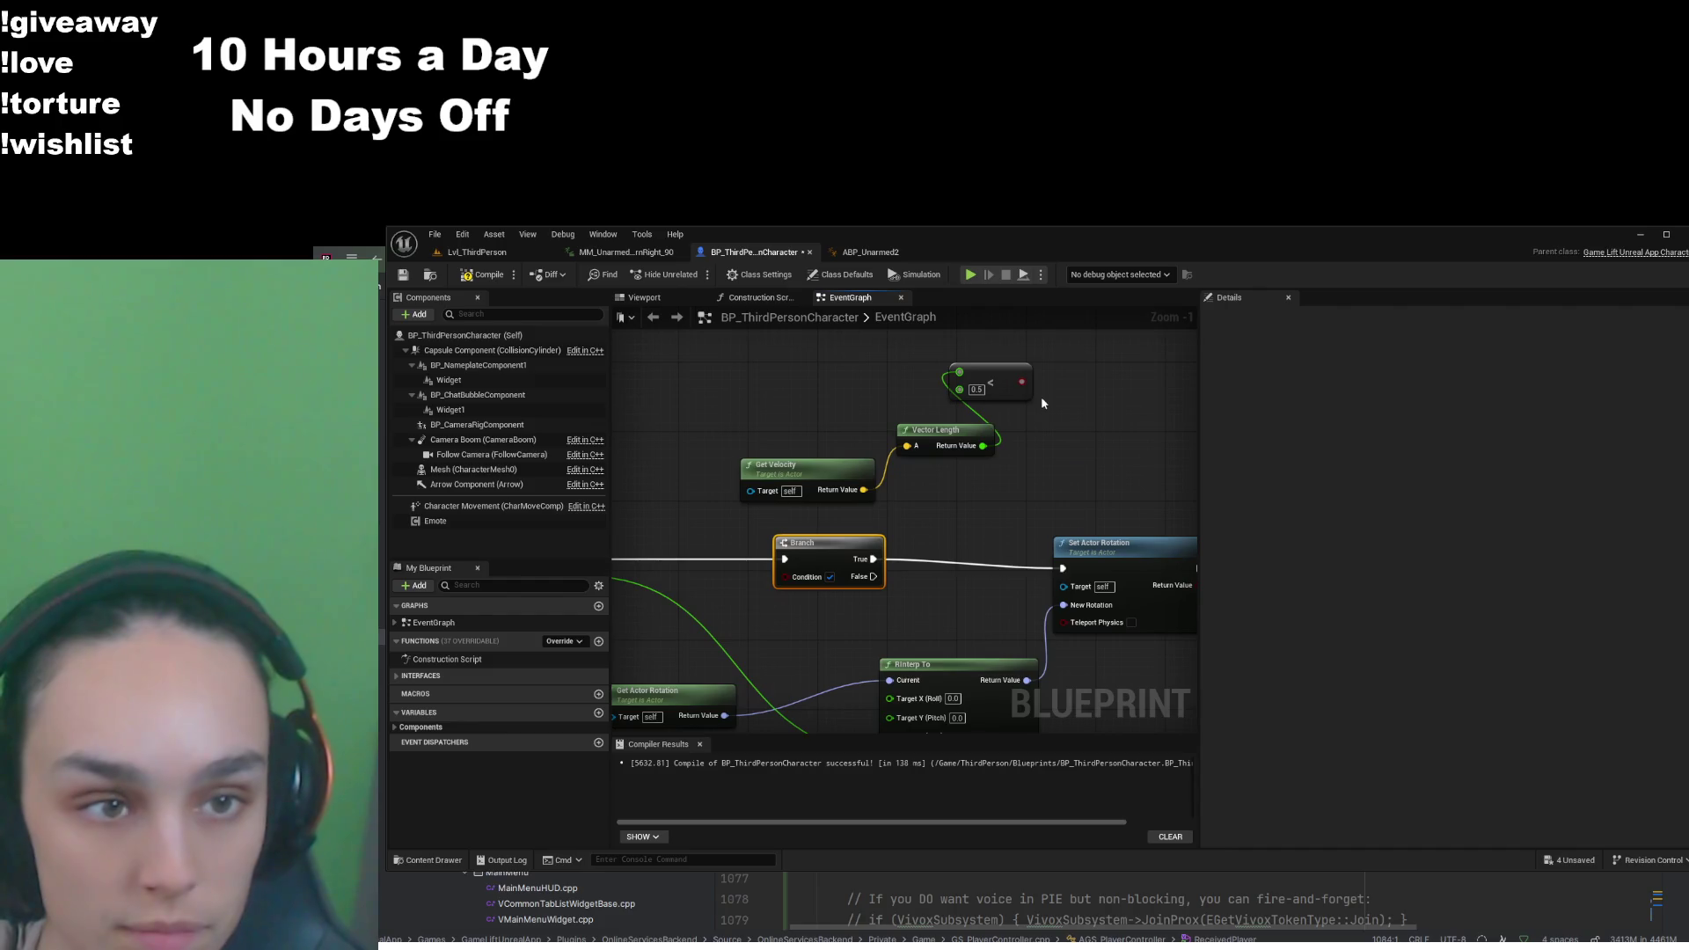
{"action": "mouse_move", "coordinate": [1026, 387]}
{"action": "left_mouse_down"}
{"action": "mouse_move", "coordinate": [774, 554]}
{"action": "mouse_move", "coordinate": [786, 577]}
{"action": "left_mouse_up"}
{"action": "left_click_drag", "start_coordinate": [1085, 355], "coordinate": [749, 504]}
{"action": "left_click_drag", "start_coordinate": [997, 385], "coordinate": [806, 376]}
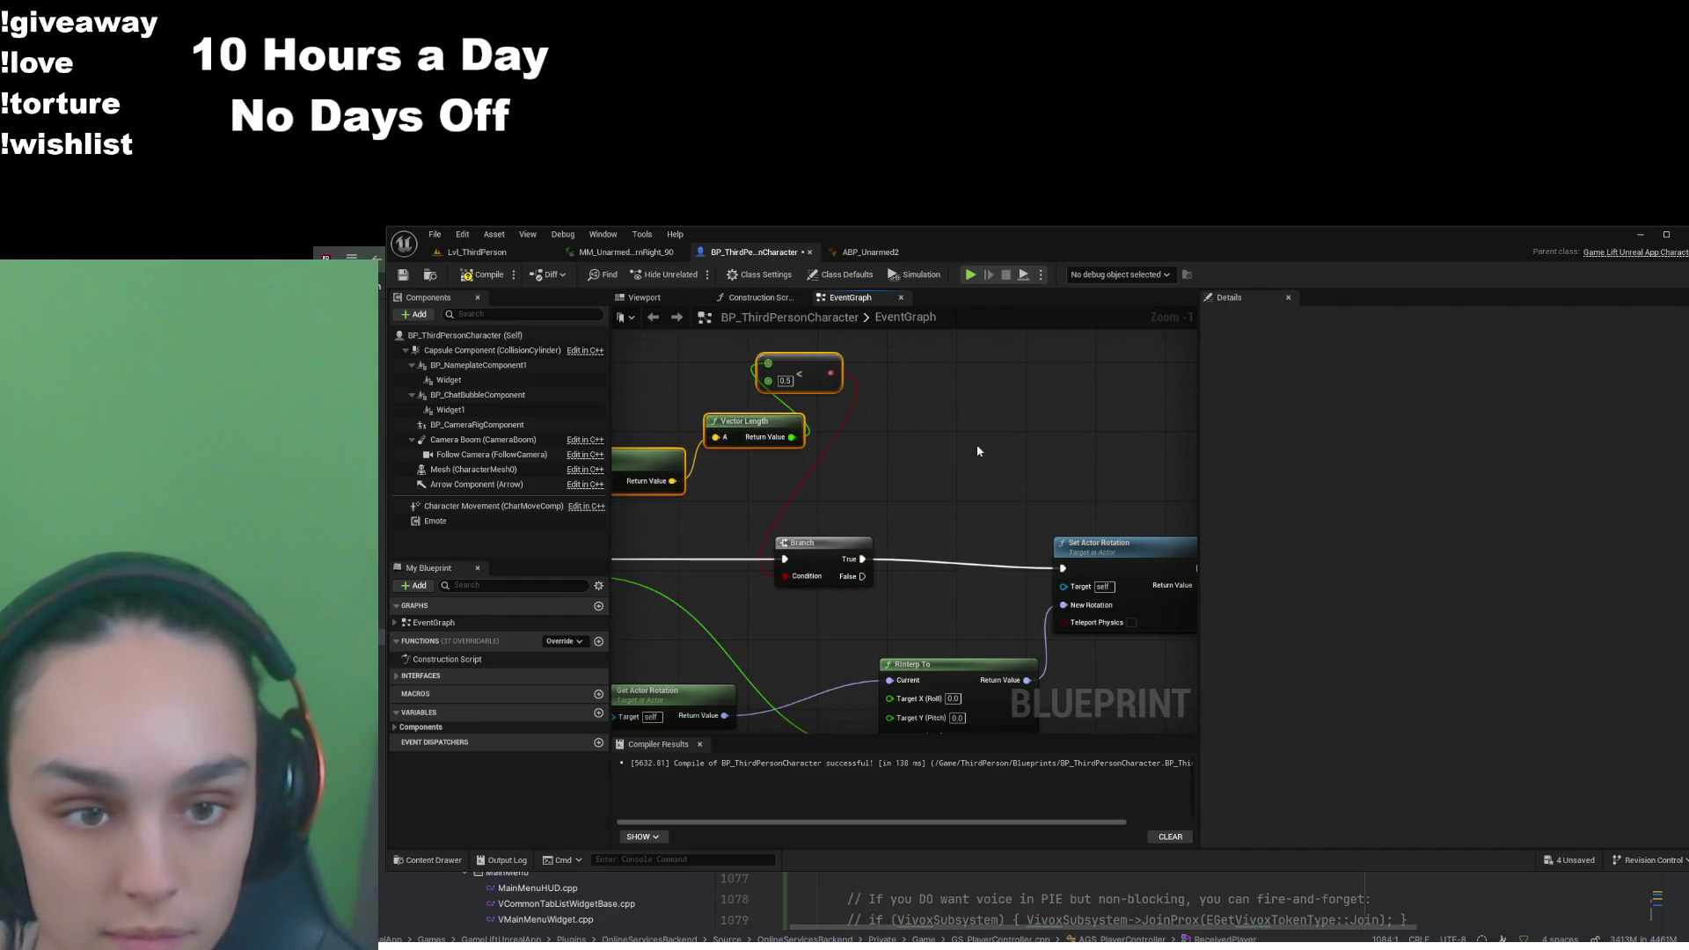
{"action": "left_click_drag", "start_coordinate": [978, 451], "coordinate": [1069, 412]}
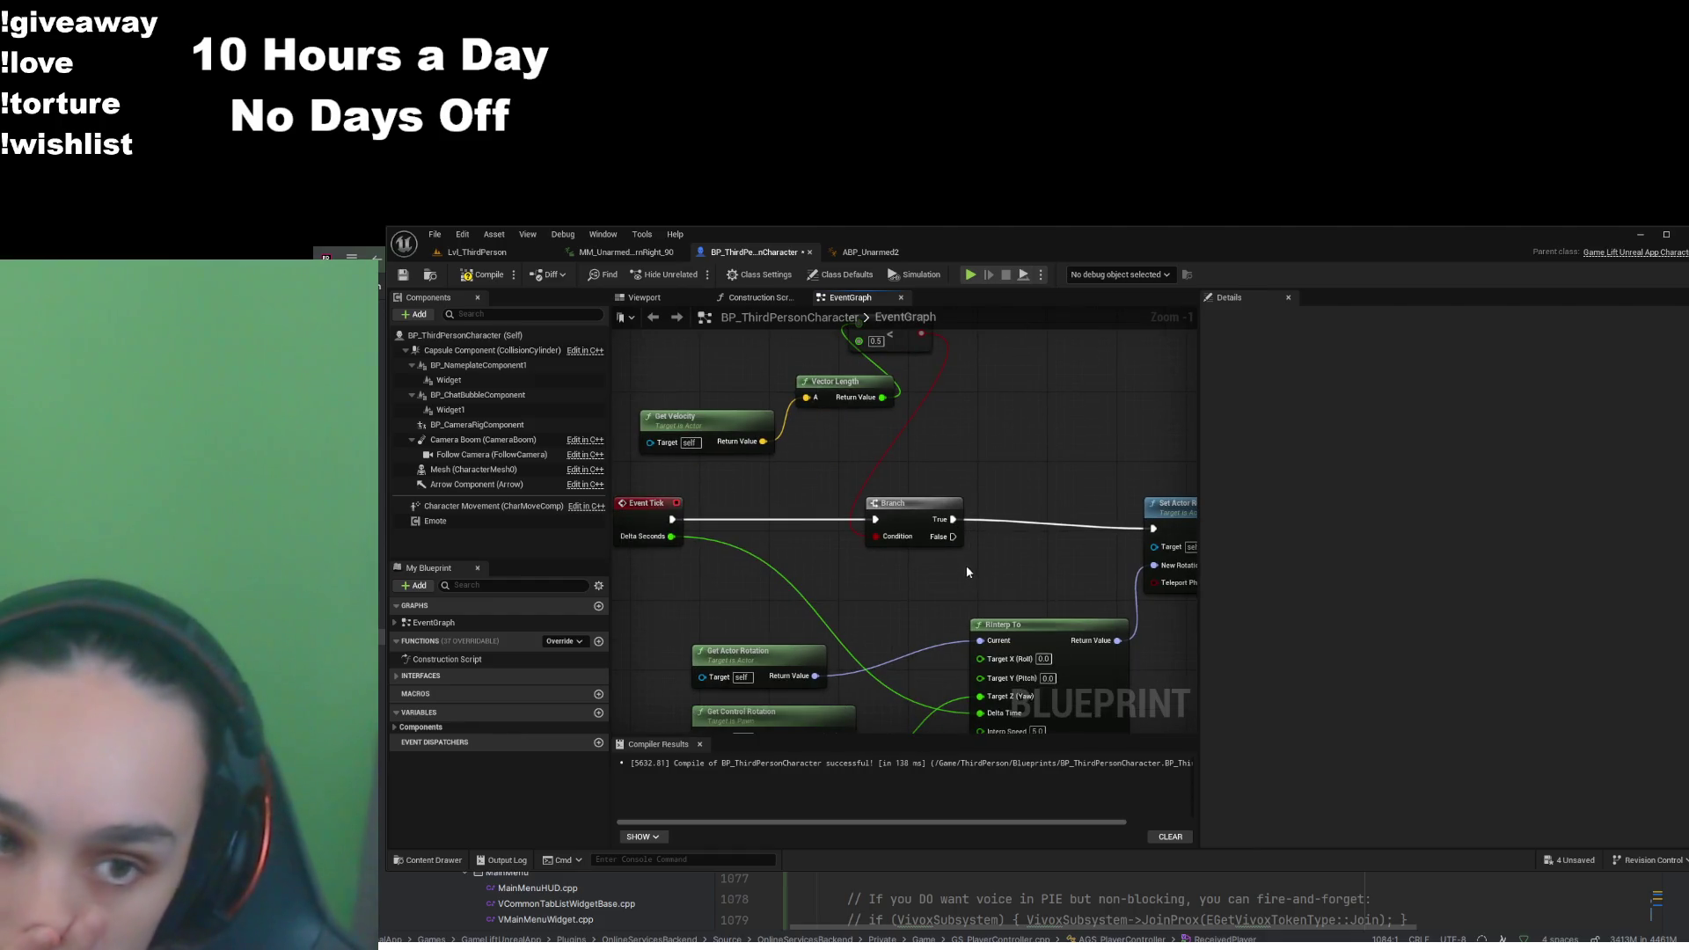
{"action": "mouse_move", "coordinate": [972, 580]}
{"action": "left_mouse_down"}
{"action": "mouse_move", "coordinate": [791, 545]}
{"action": "mouse_move", "coordinate": [918, 480]}
{"action": "left_mouse_up"}
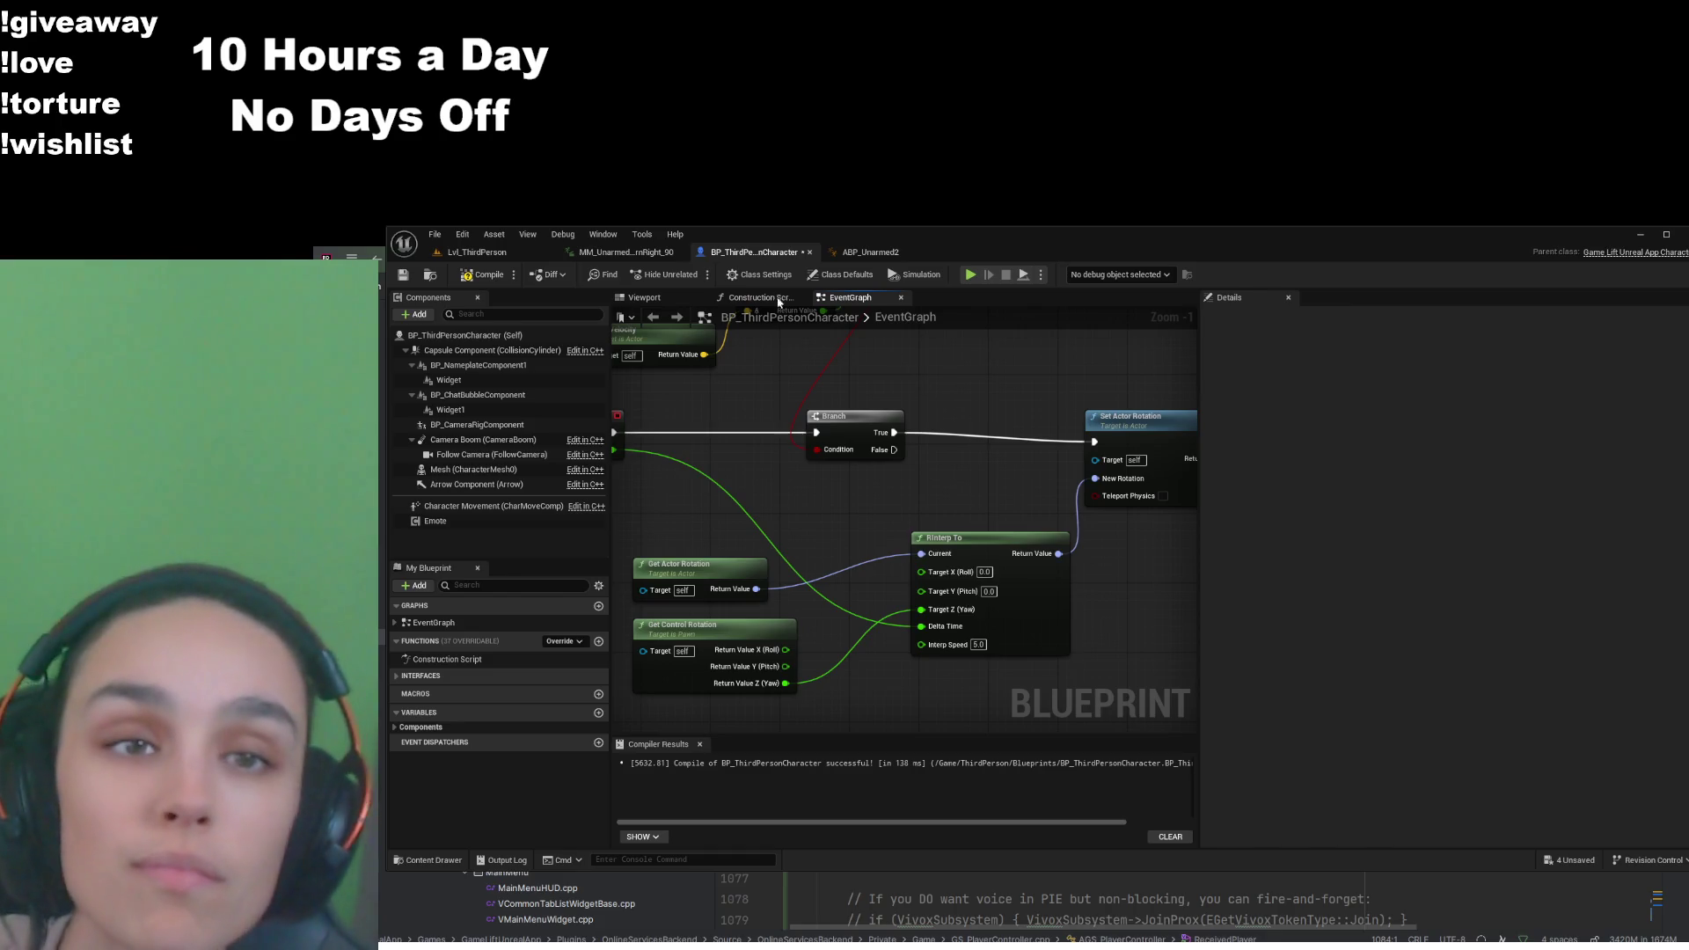
{"action": "left_click", "coordinate": [475, 252]}
Play the level, running the character with A and W around the green cylinder and ramp, then stop
{"action": "left_click", "coordinate": [729, 274]}
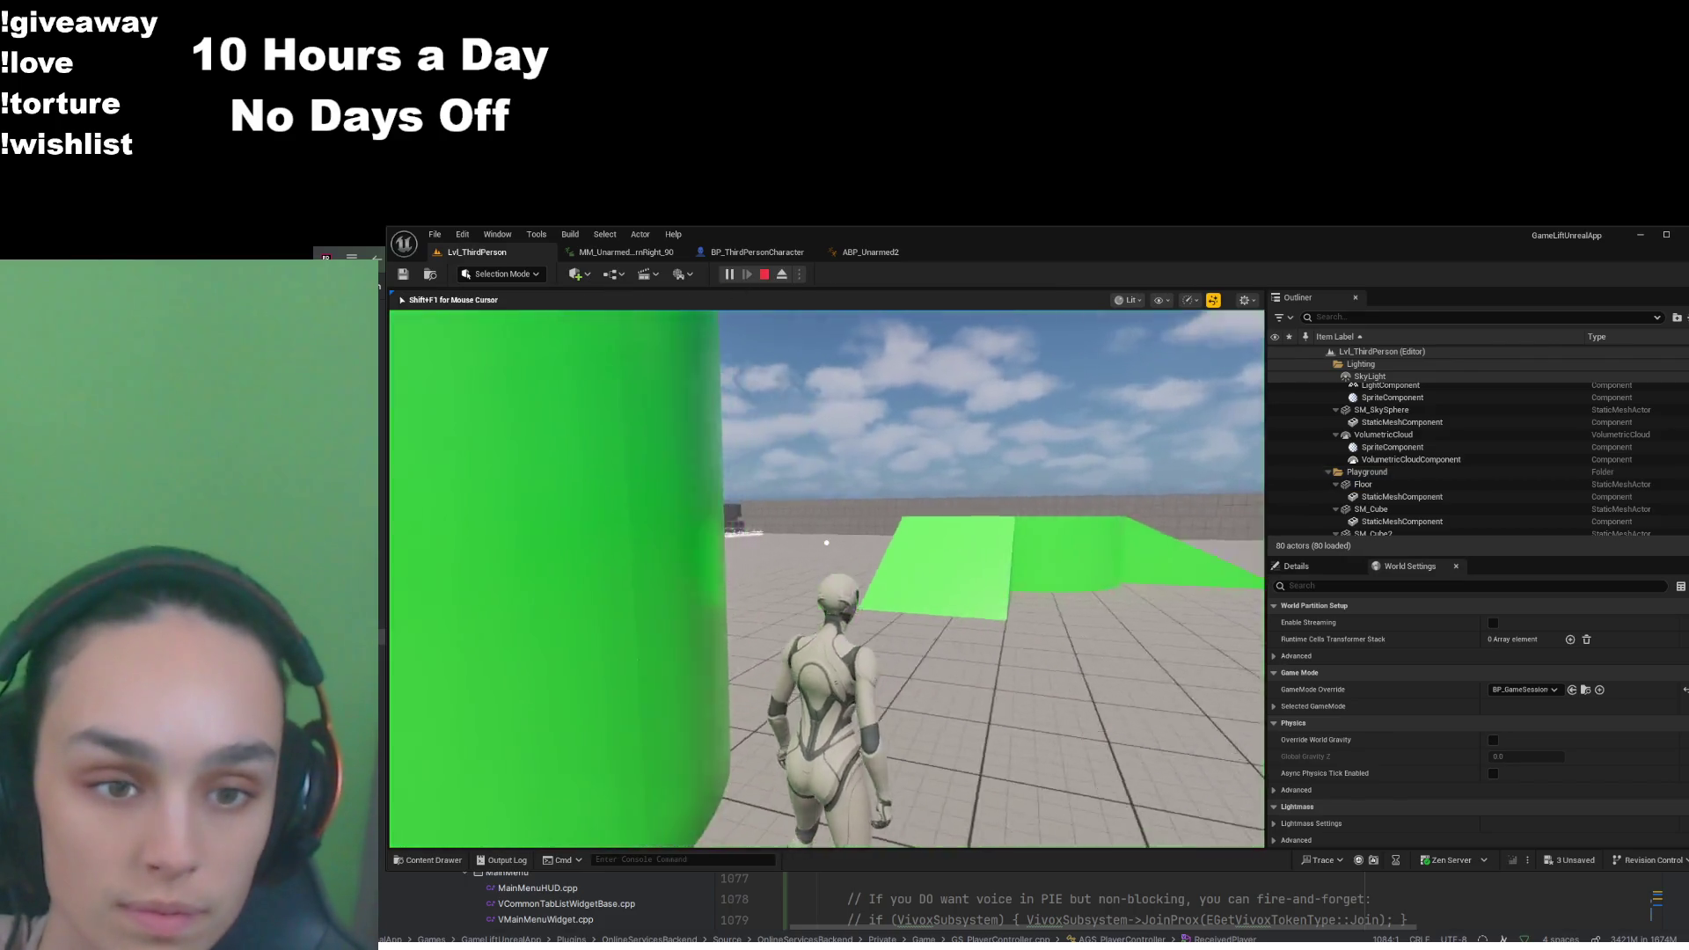
{"action": "key", "text": "a"}
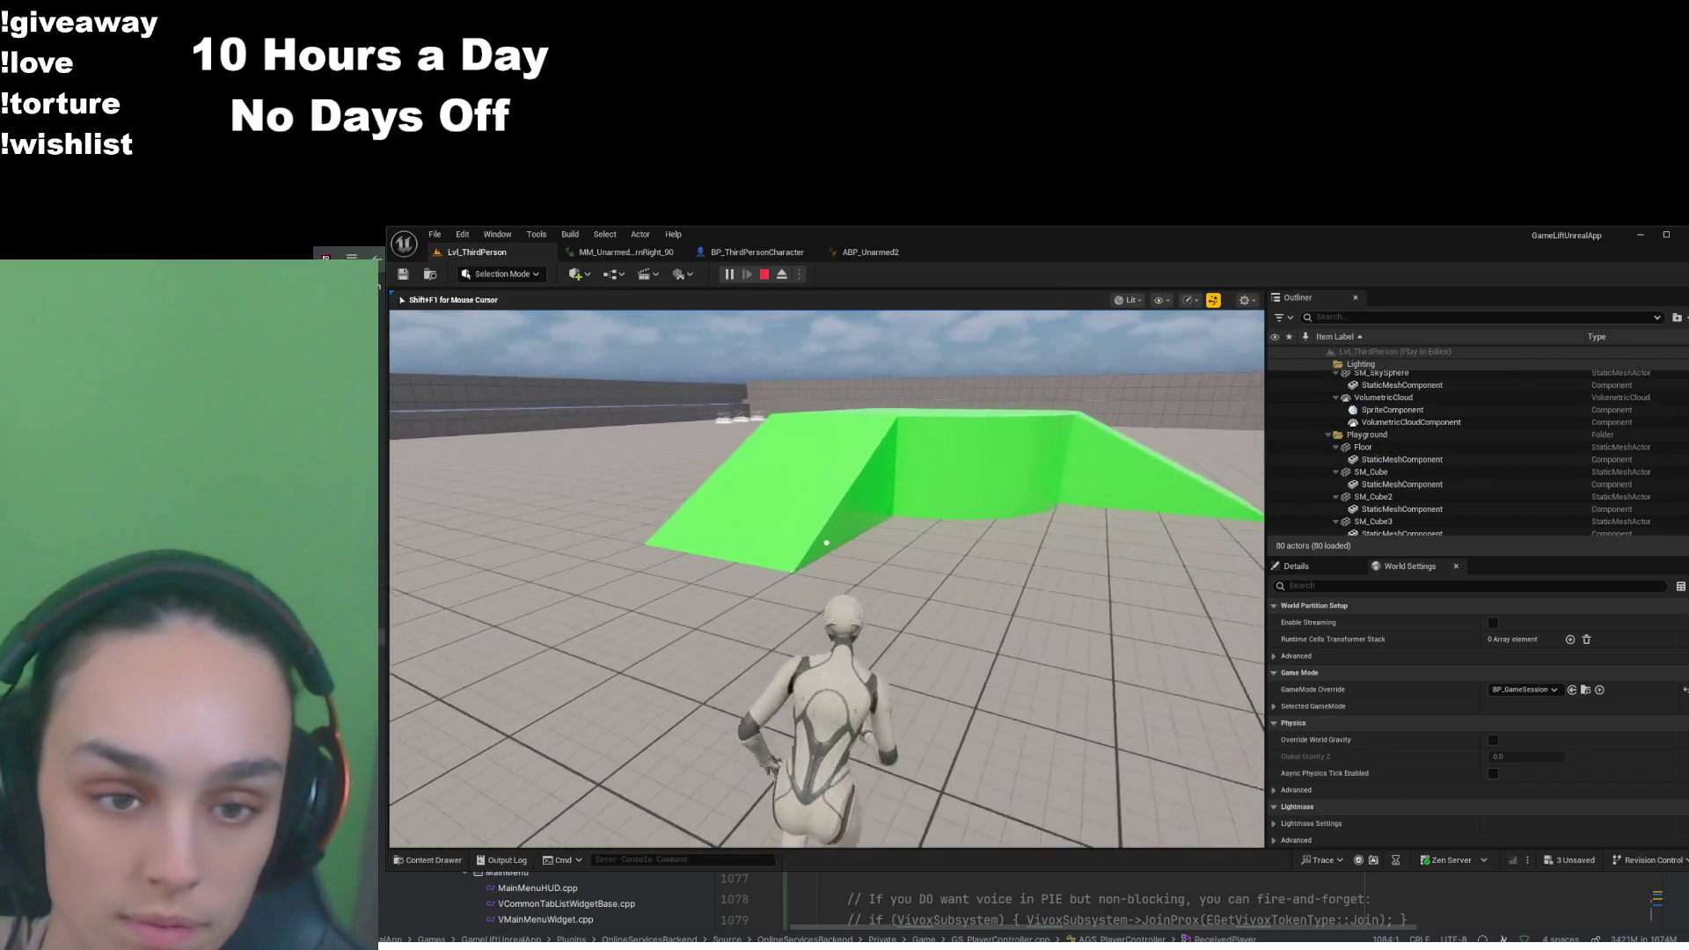
{"action": "key", "text": "w"}
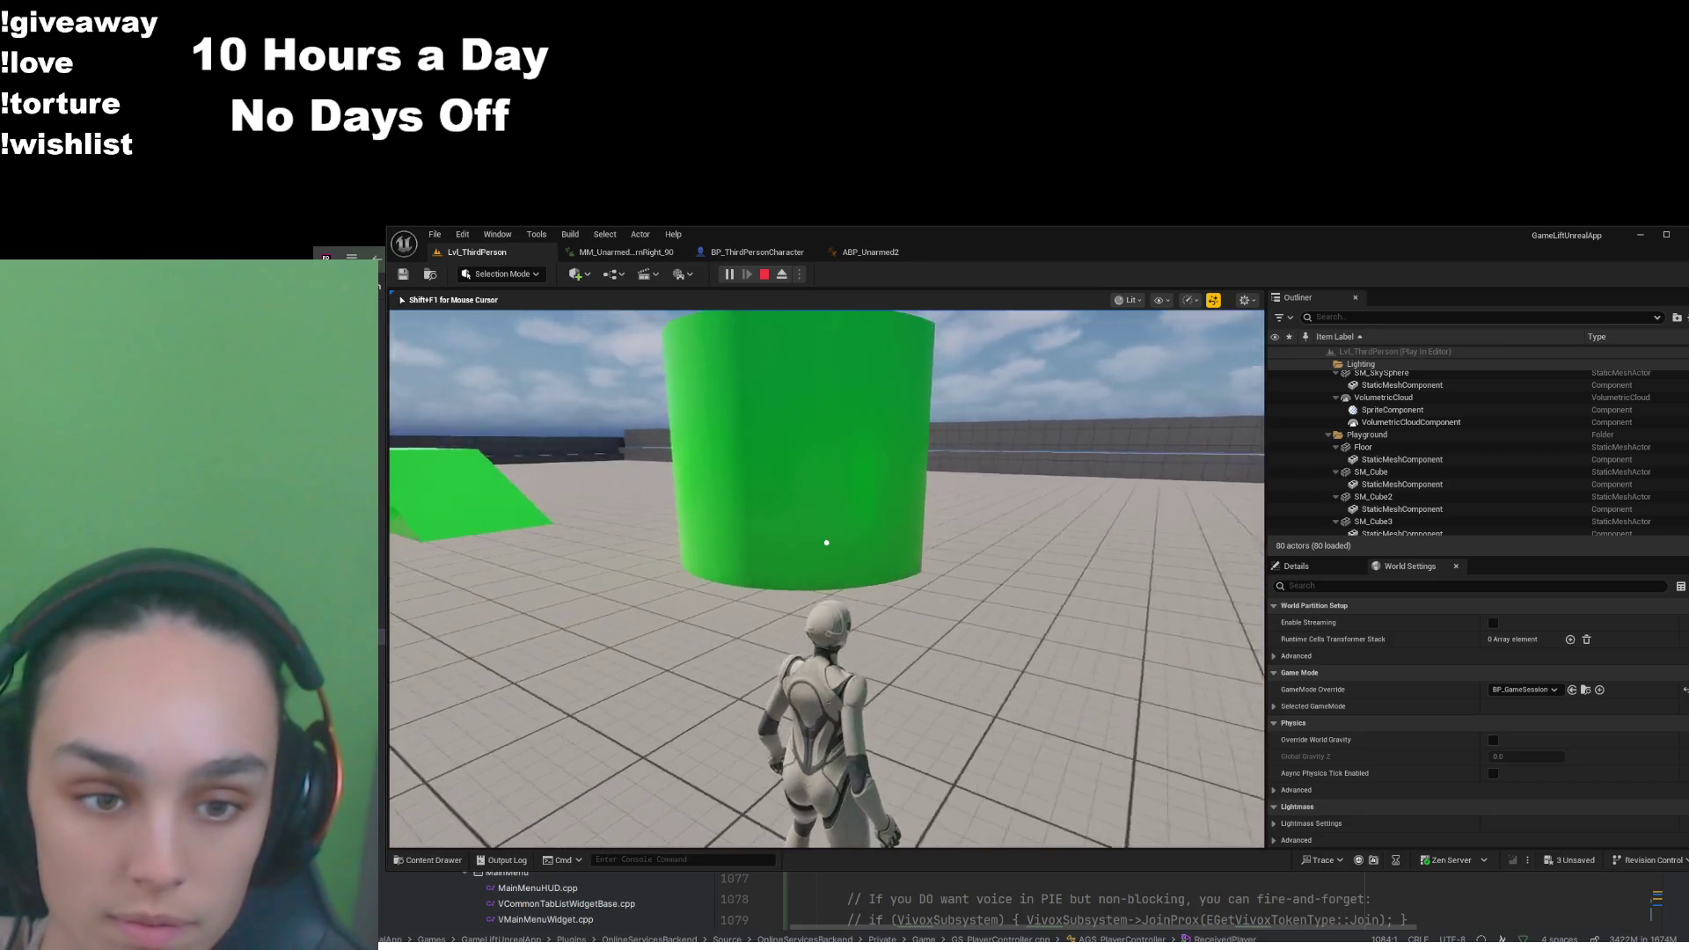
{"action": "key", "text": "w"}
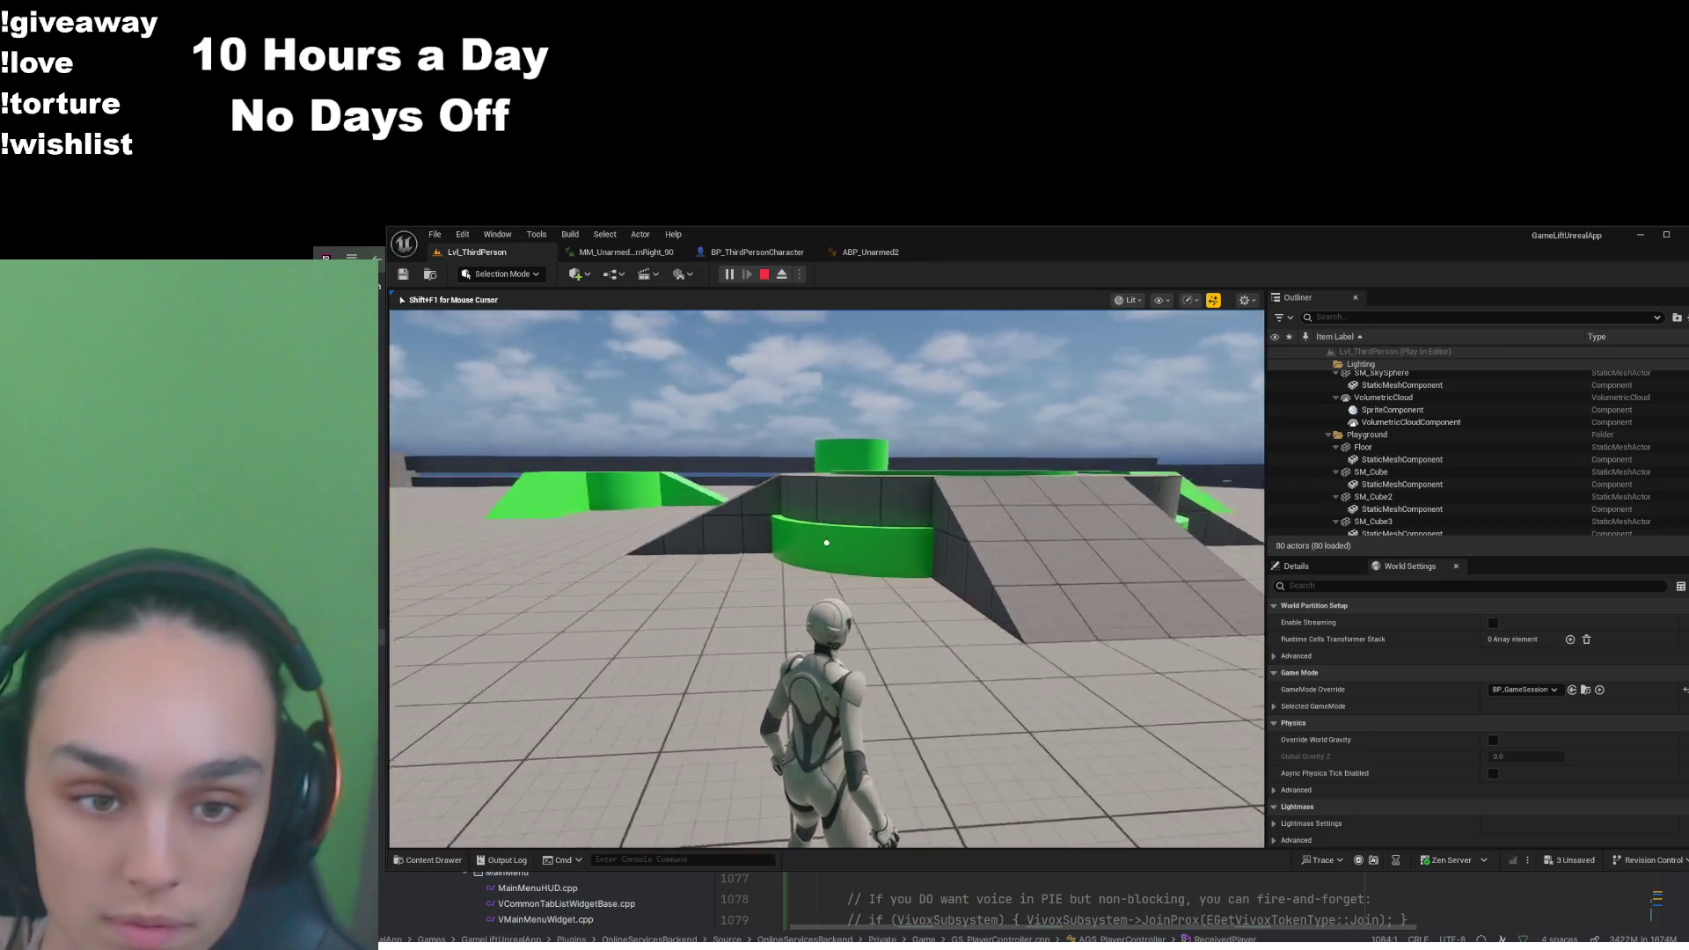
{"action": "key", "text": "w"}
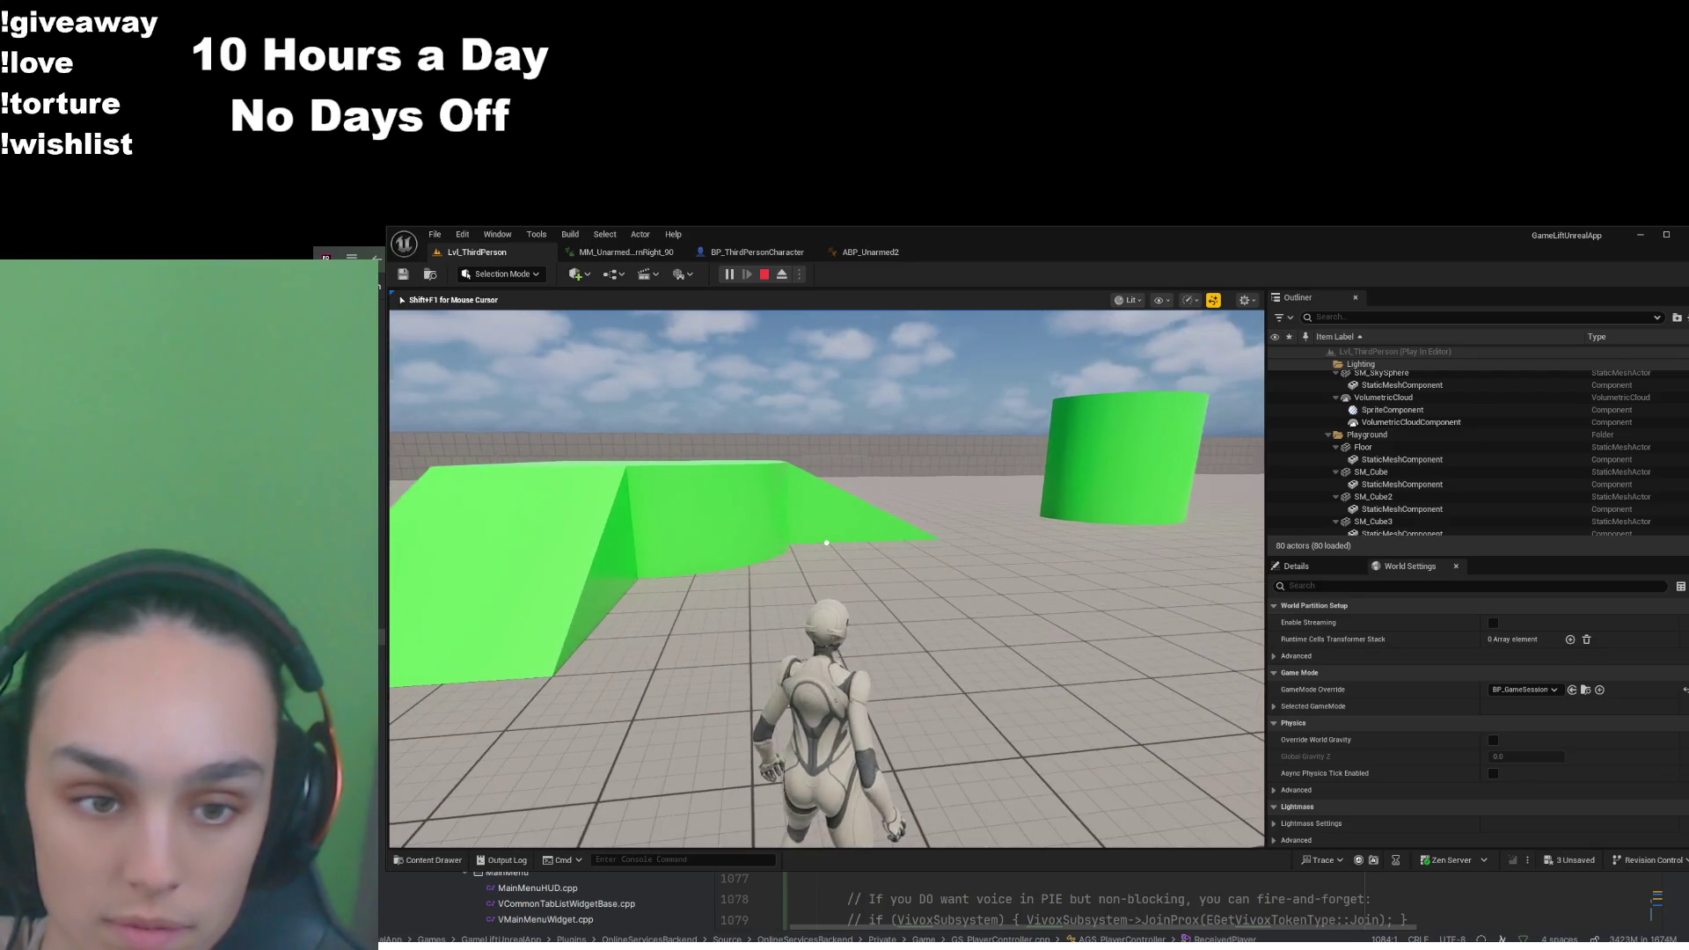
{"action": "key", "text": "shift+F1"}
{"action": "left_click", "coordinate": [765, 274]}
Uncheck Orient Rotation to Movement on BP_ThirdPersonCharacter, then compile and save it
{"action": "left_click", "coordinate": [762, 253]}
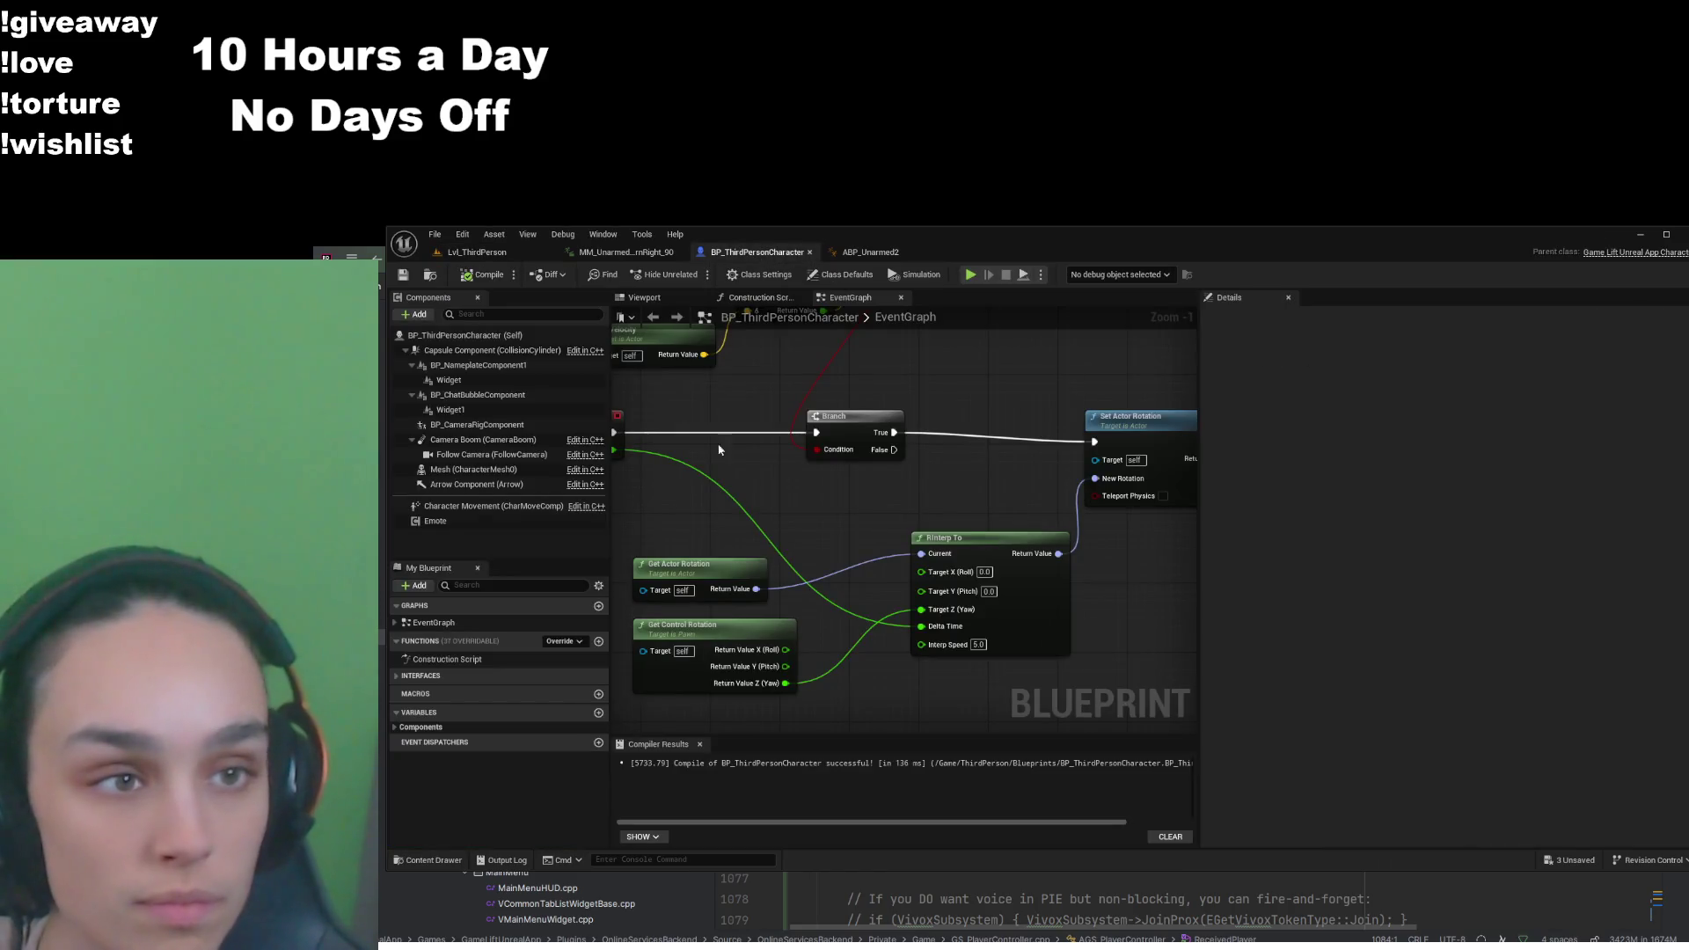
{"action": "left_click", "coordinate": [1339, 353]}
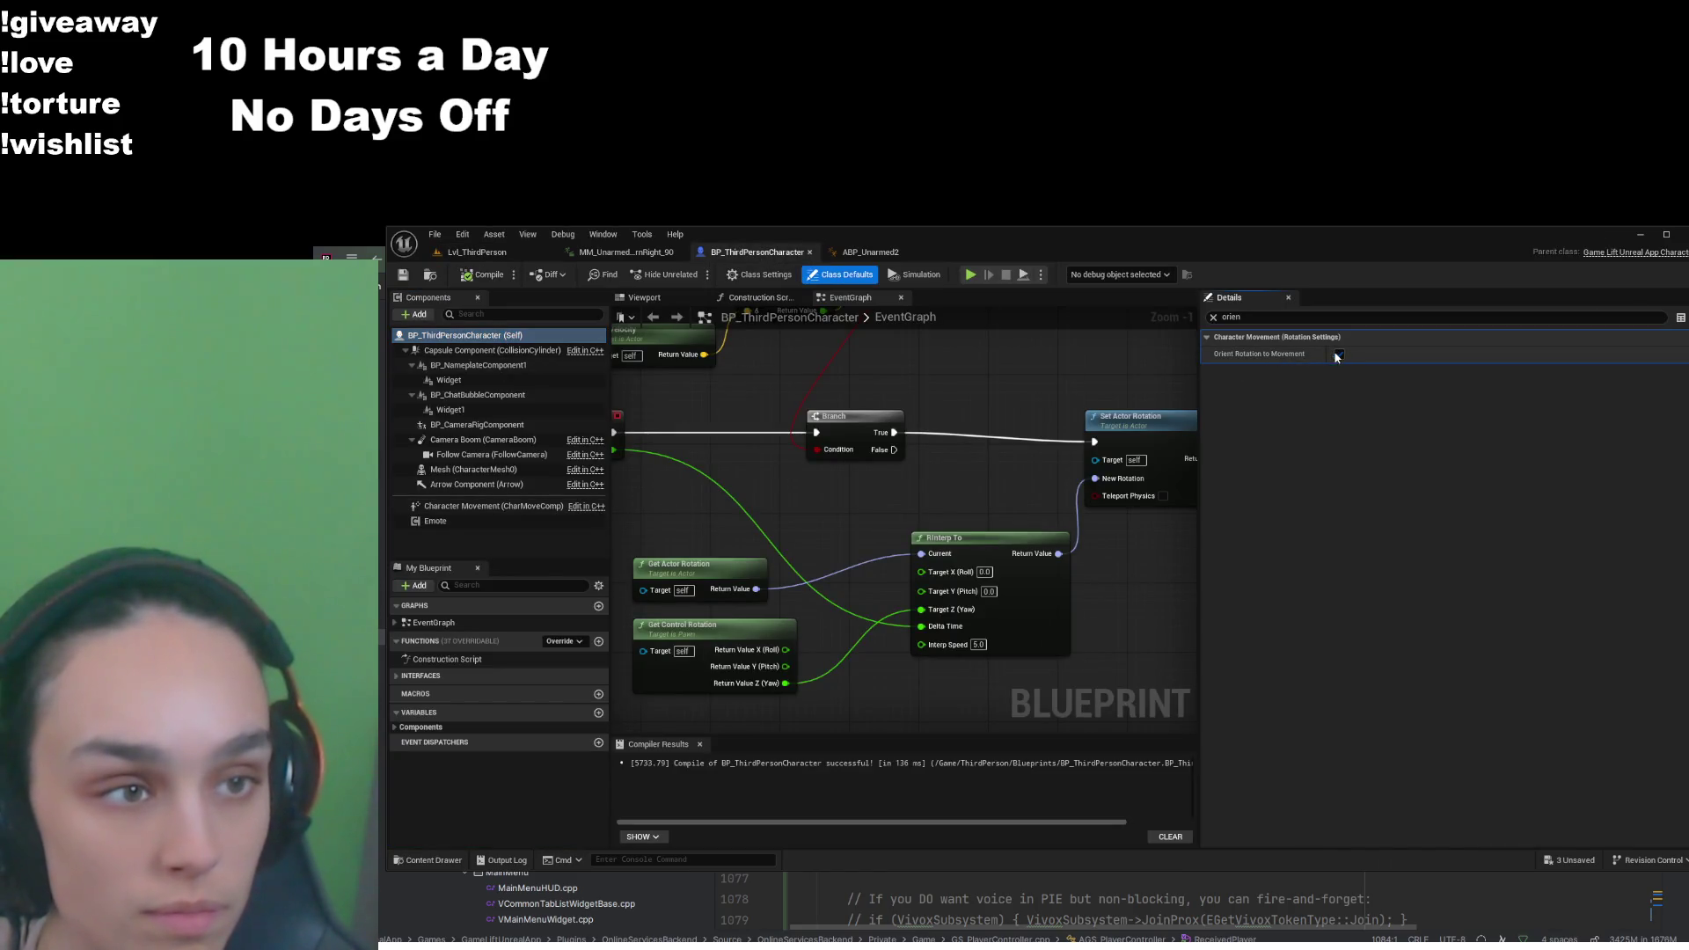
{"action": "left_click", "coordinate": [494, 278]}
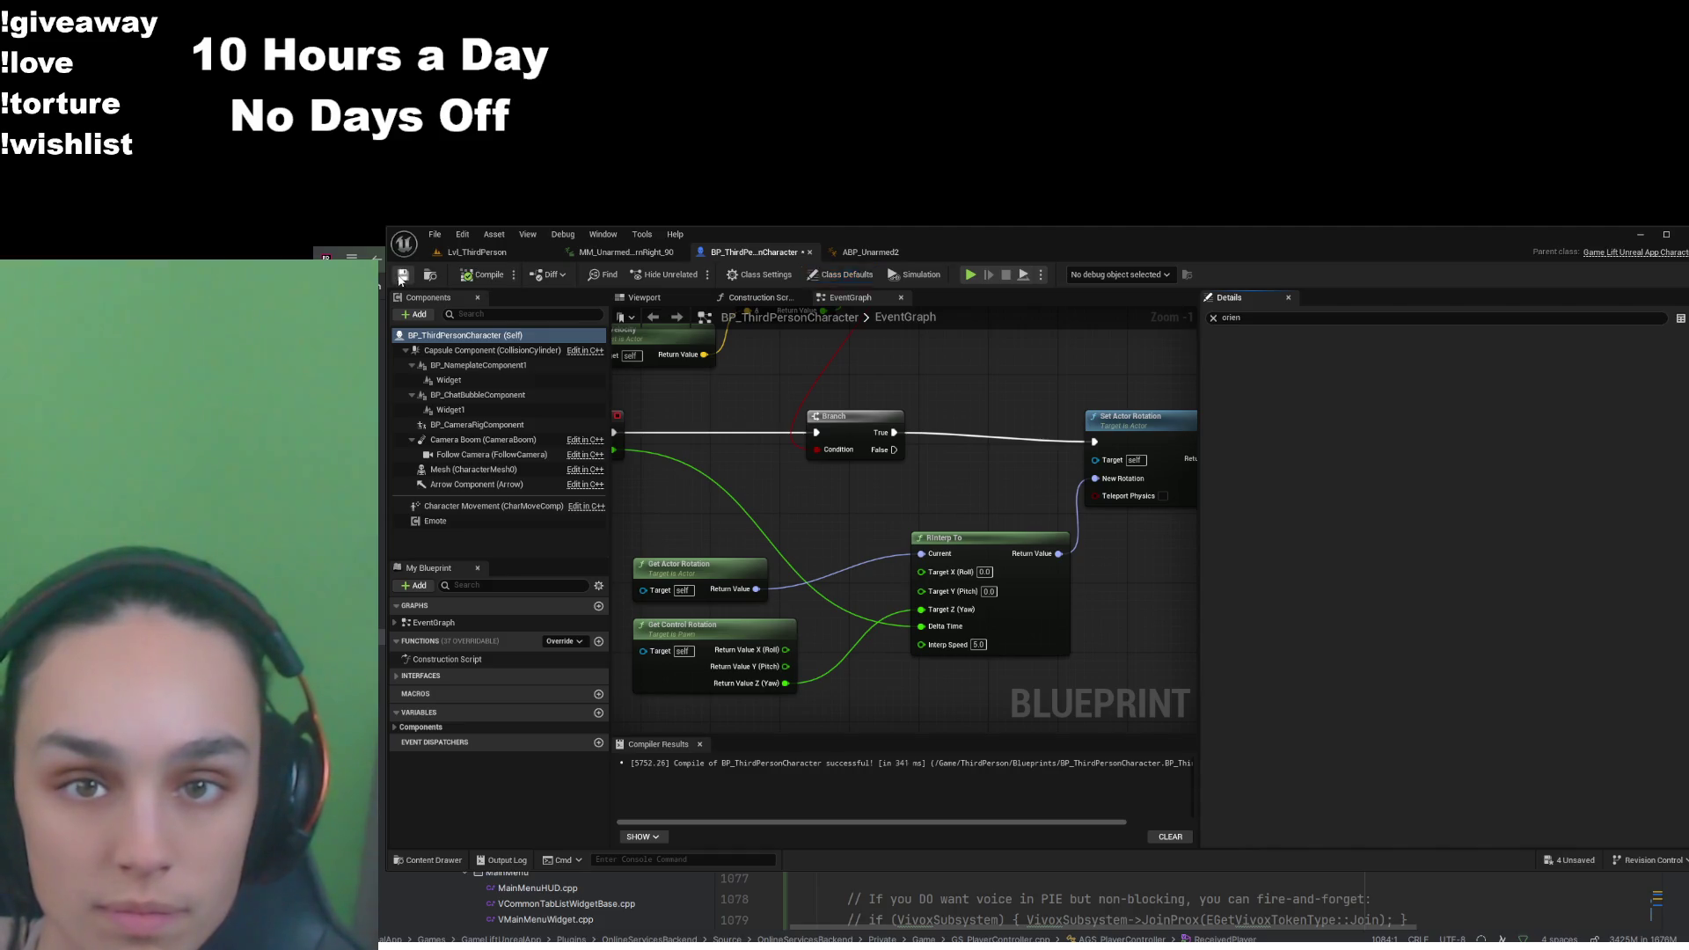
Play-test Lvl_ThirdPerson again to check the character's rotation
{"action": "left_click", "coordinate": [488, 255]}
{"action": "left_click", "coordinate": [729, 274]}
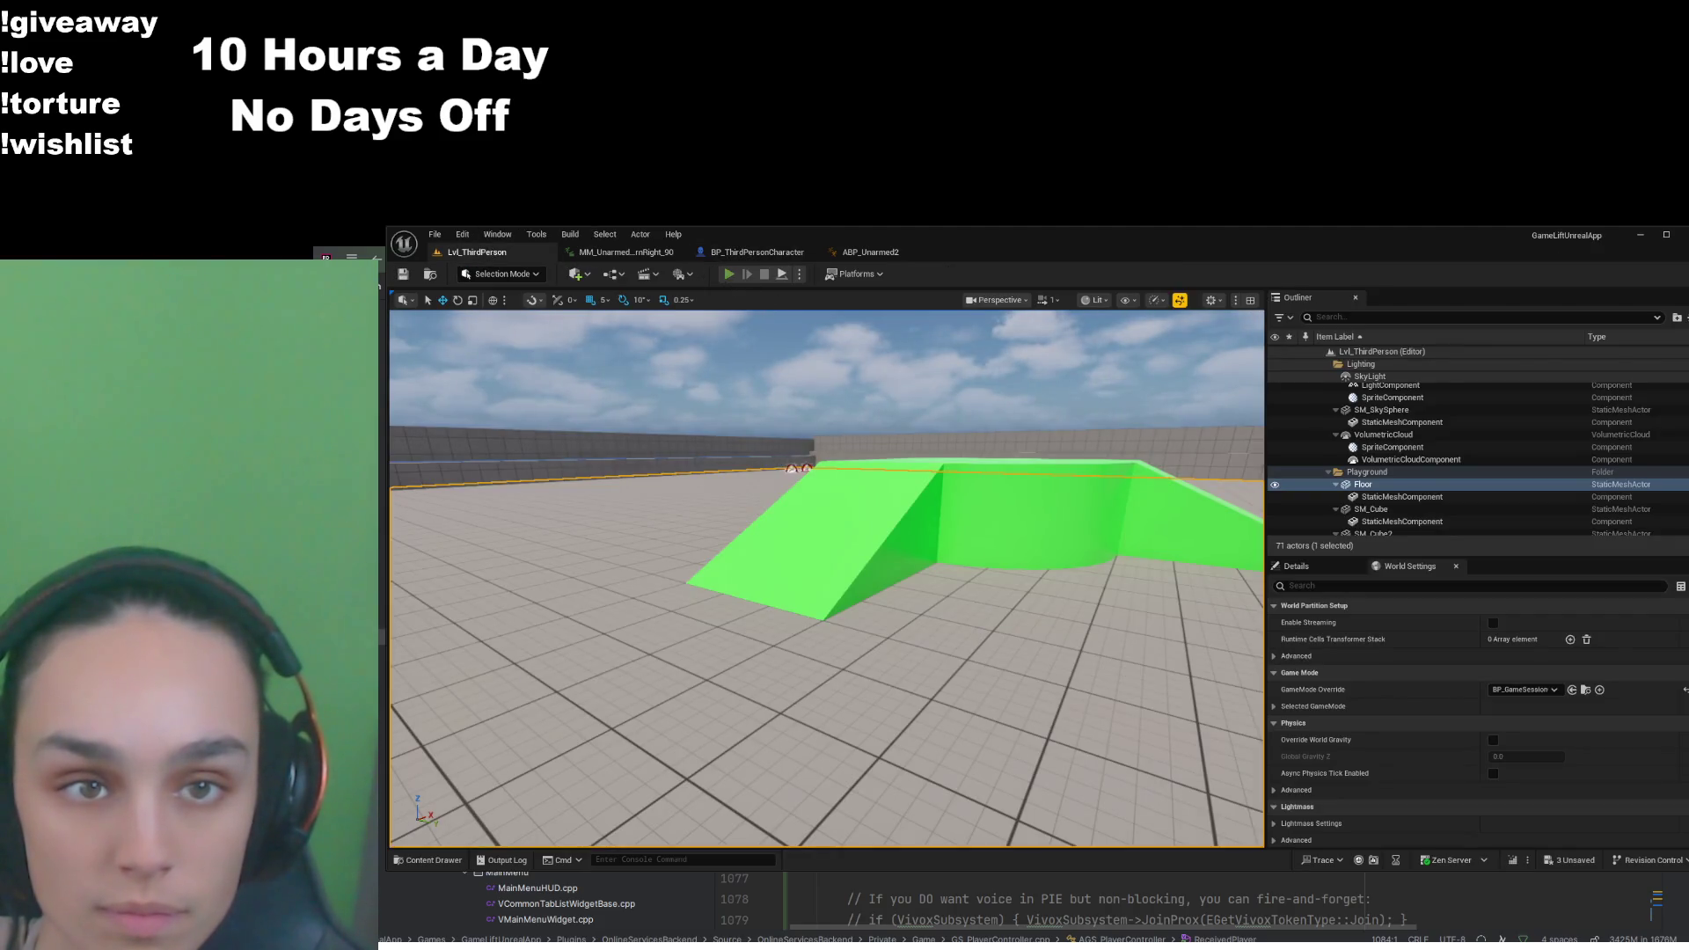
{"action": "mouse_move", "coordinate": [826, 543]}
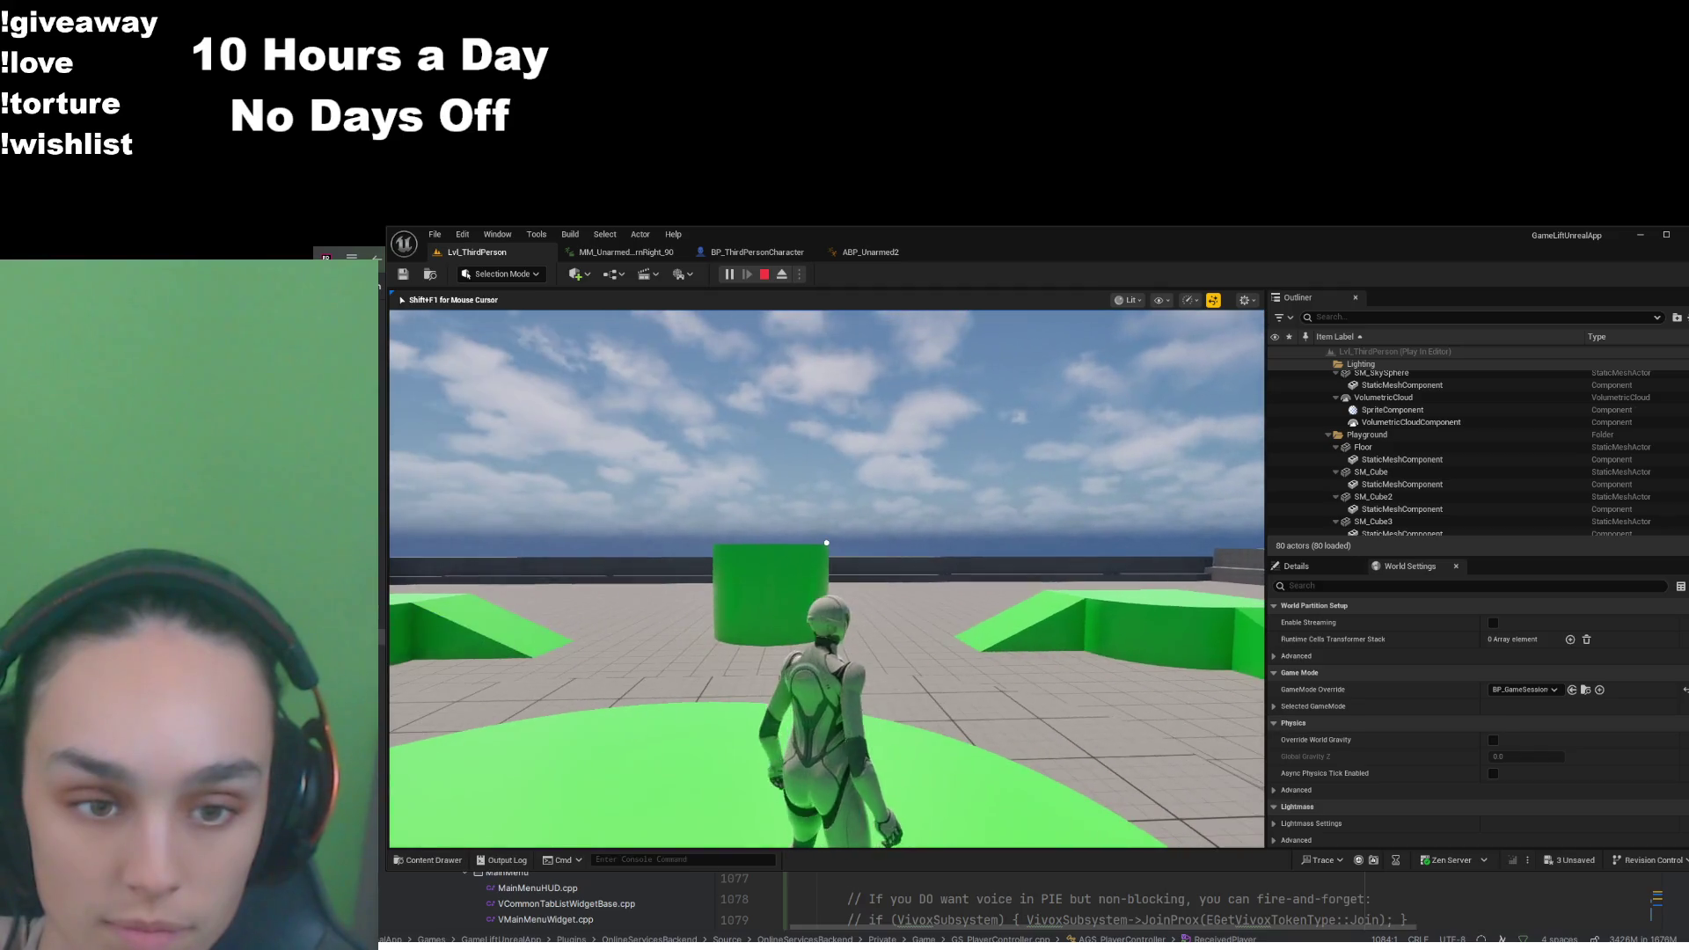
{"action": "key", "text": "Escape"}
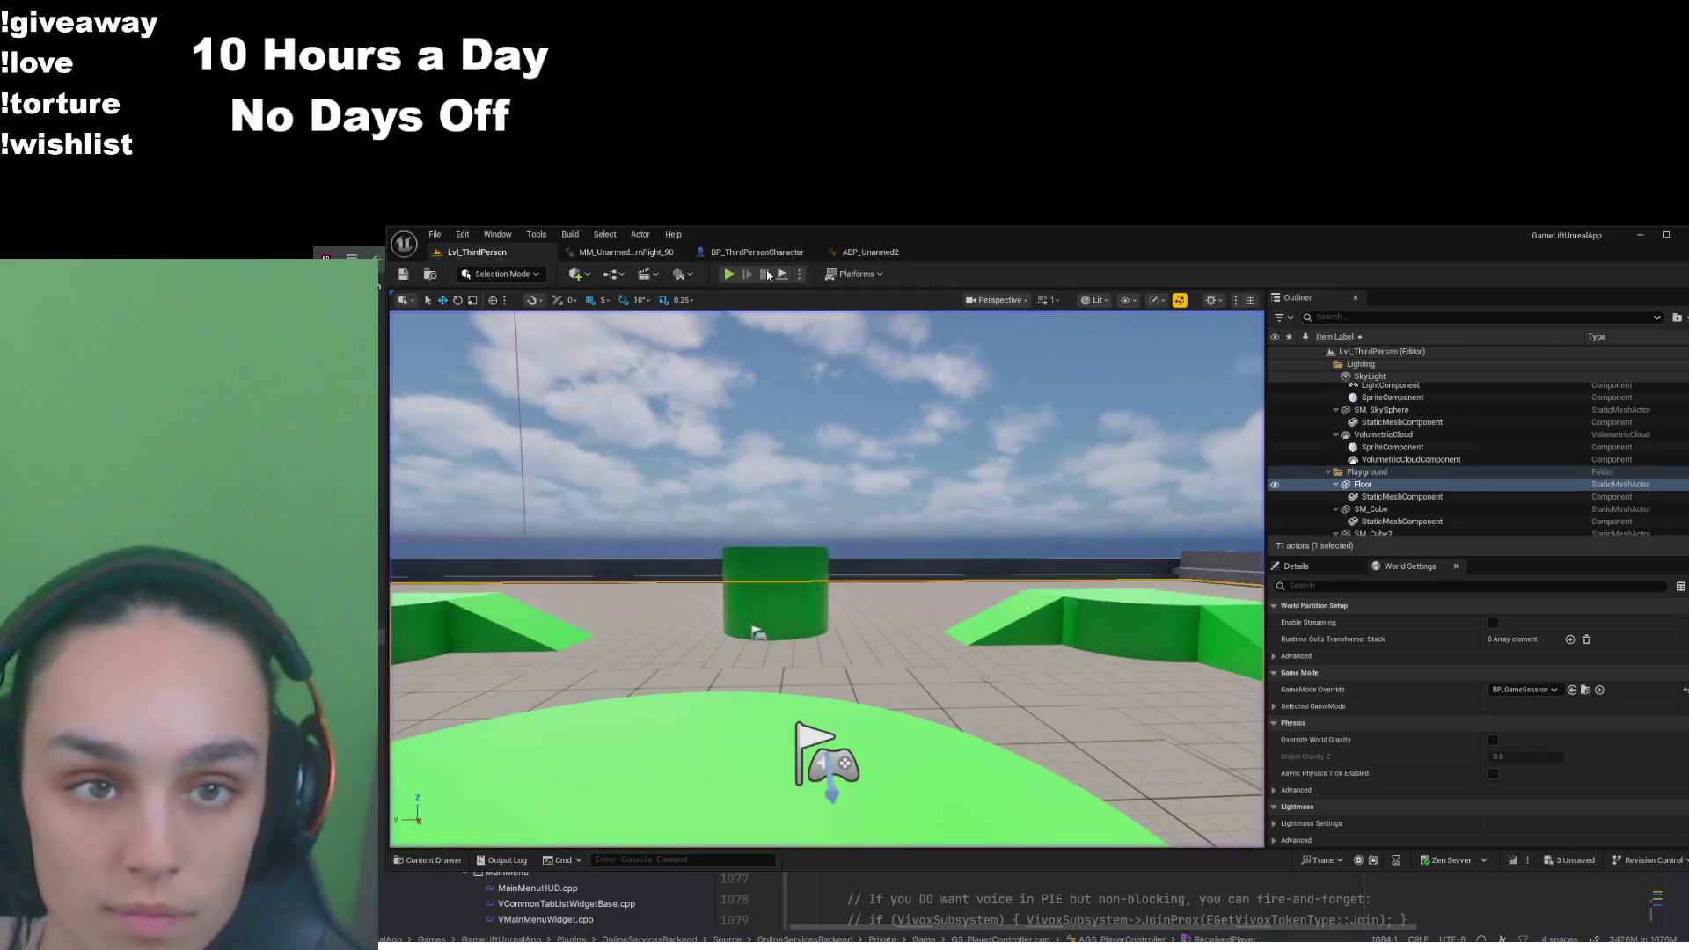
Close the MM_Unarmed TurnRight_90 animation and bring up the ABP_Unarmed2 Animation Blueprint
{"action": "left_click", "coordinate": [626, 251]}
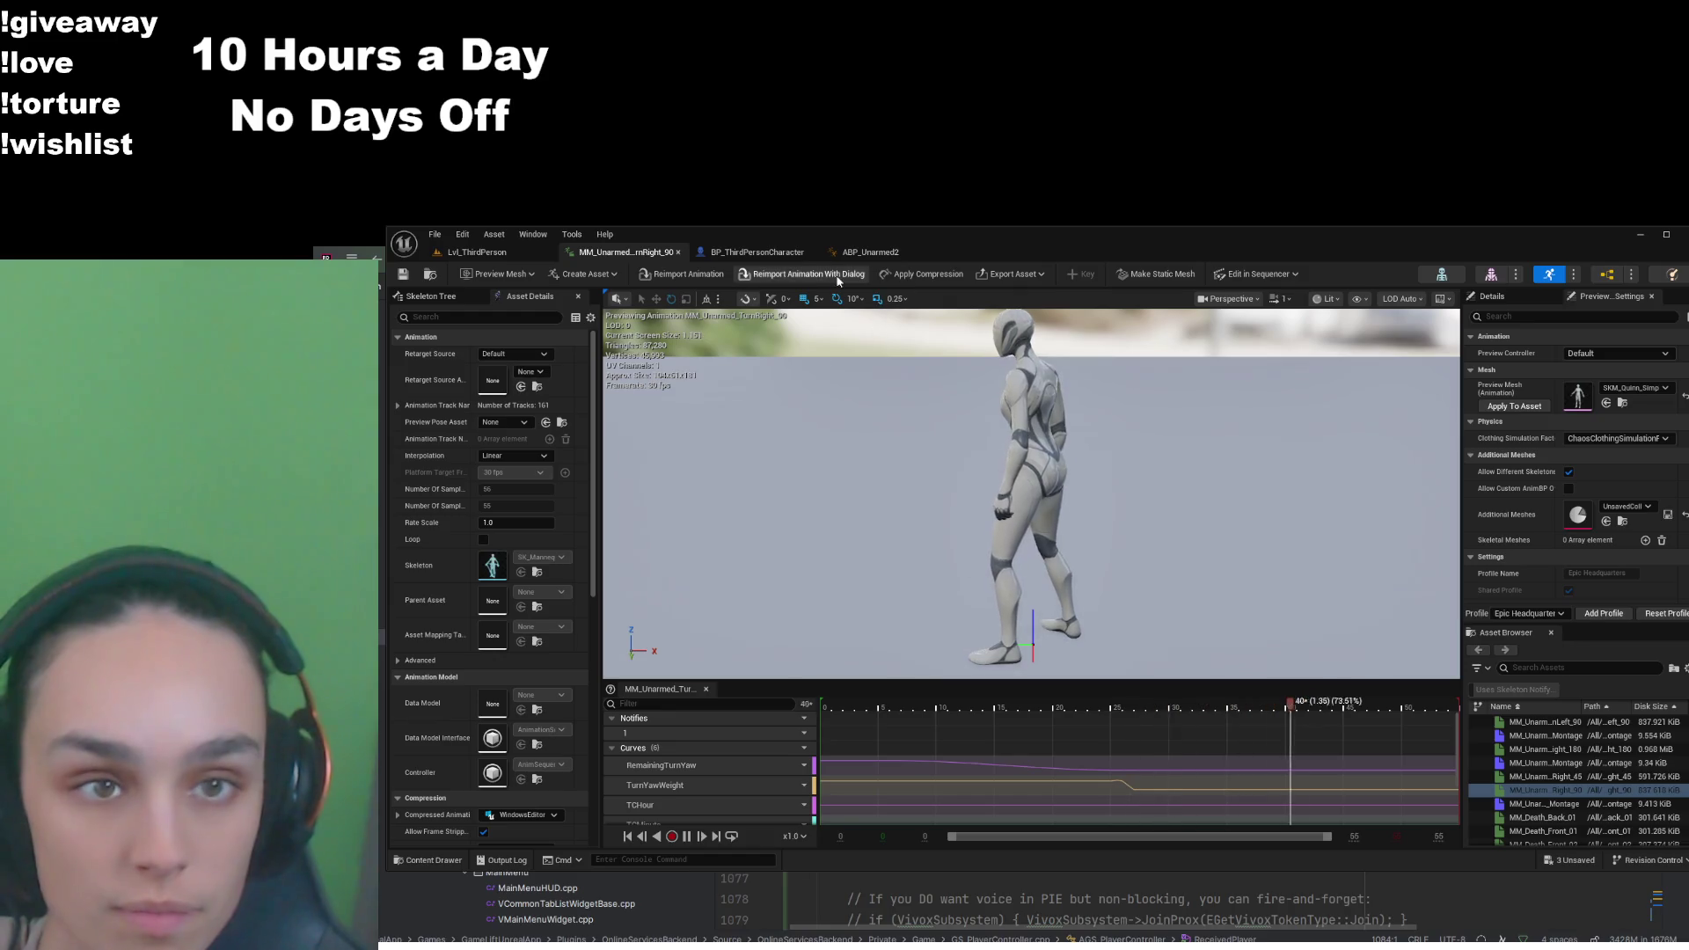
{"action": "left_click", "coordinate": [679, 253]}
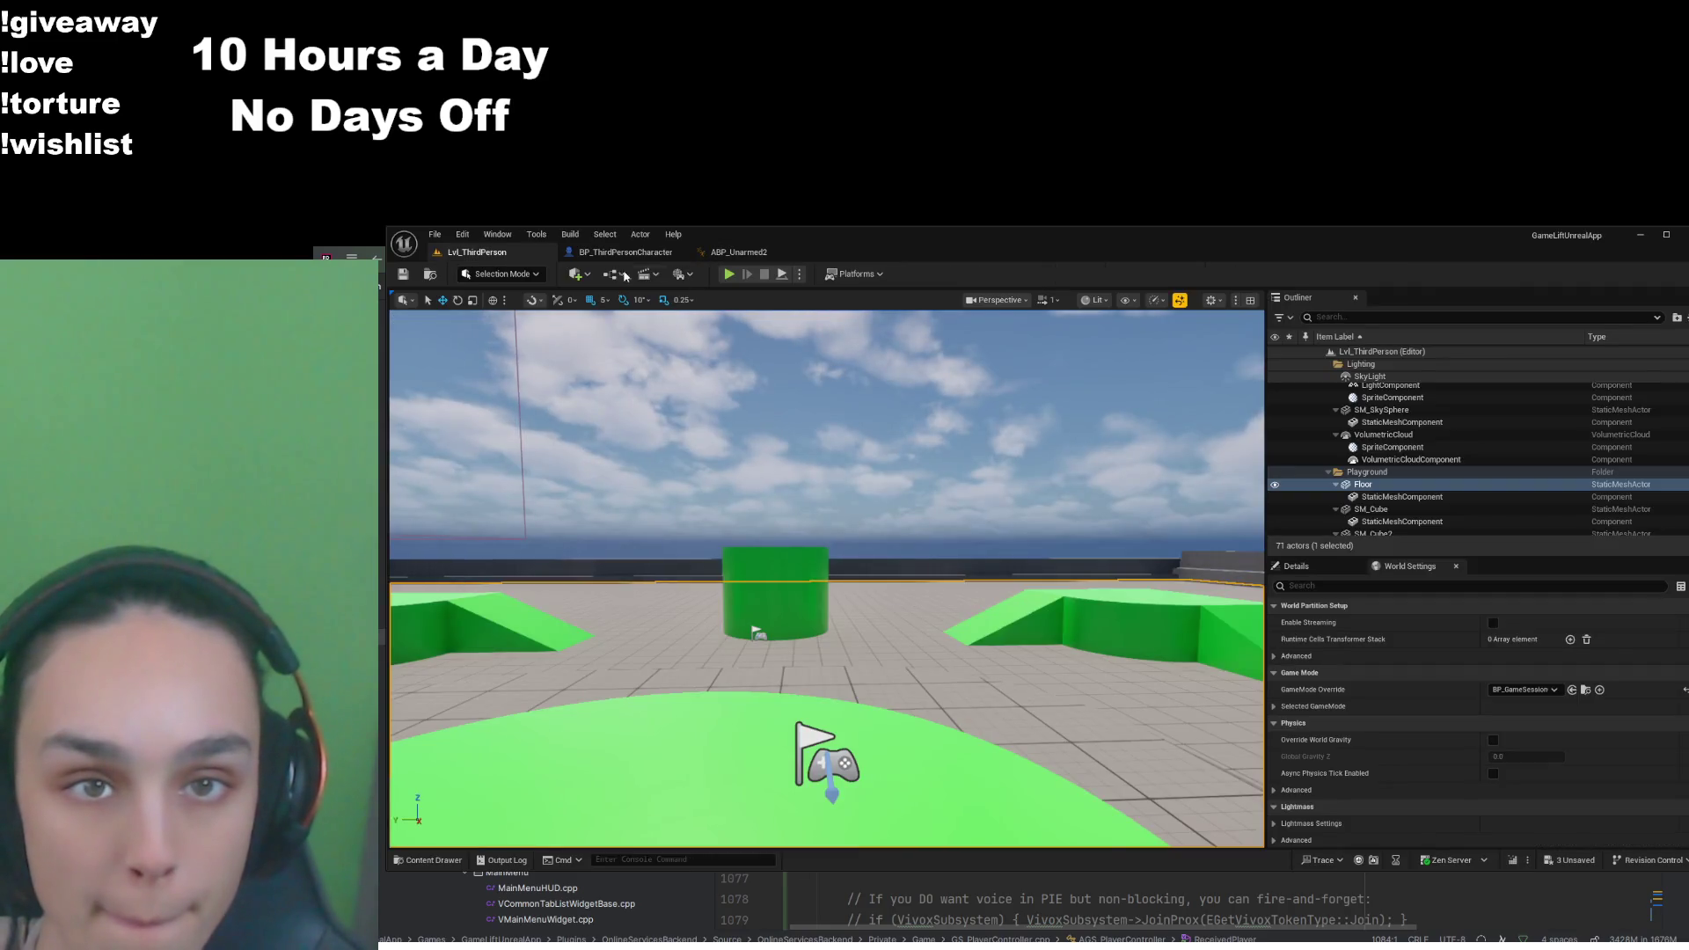
{"action": "left_click", "coordinate": [619, 257]}
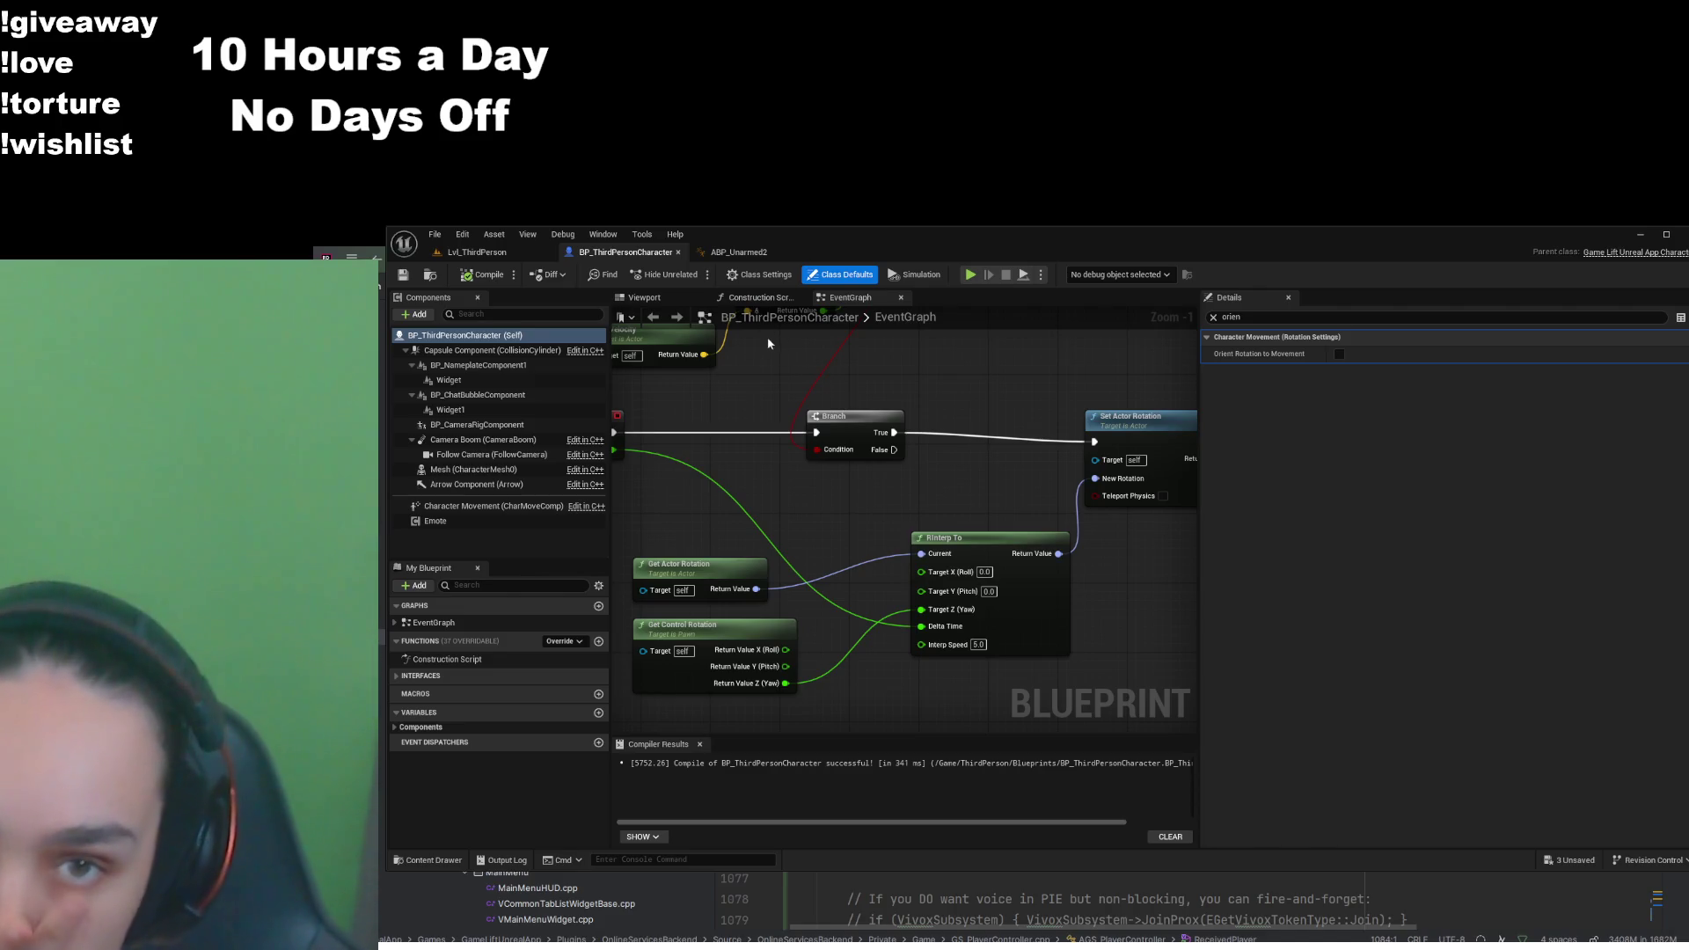
{"action": "left_click", "coordinate": [738, 253]}
Pan and zoom the Idle to TurnLeft rule graph, then go up to IdleSM
{"action": "left_click_drag", "start_coordinate": [794, 446], "coordinate": [822, 506]}
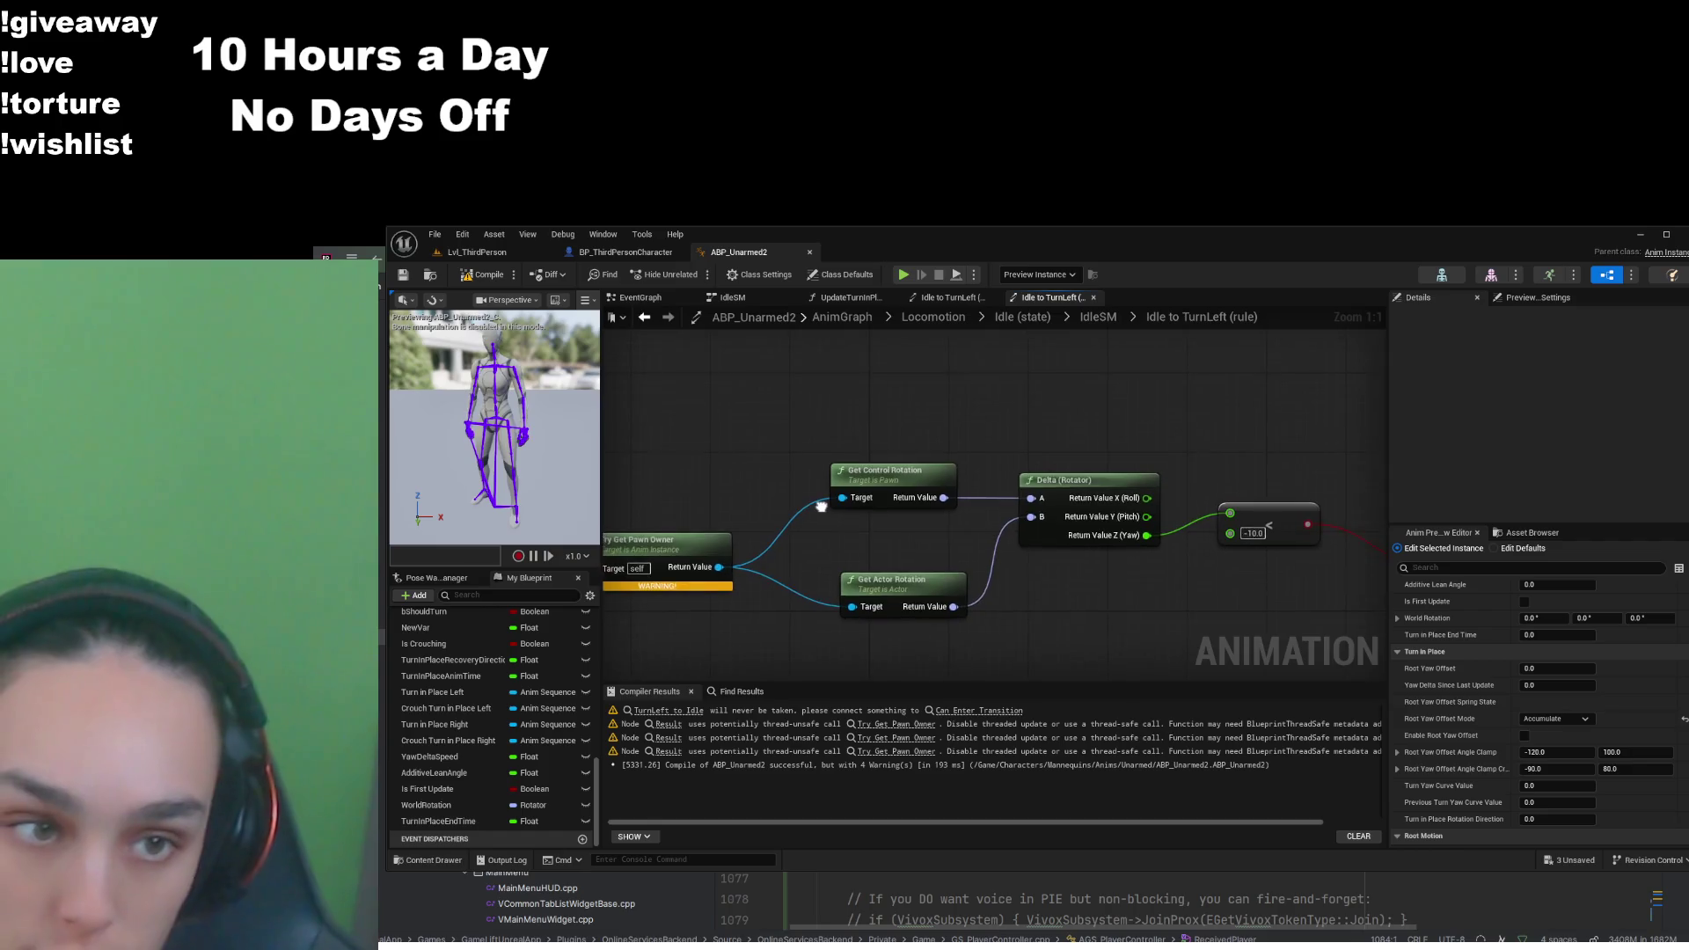
{"action": "scroll", "coordinate": [1215, 534], "scroll_direction": "down", "scroll_amount": 2}
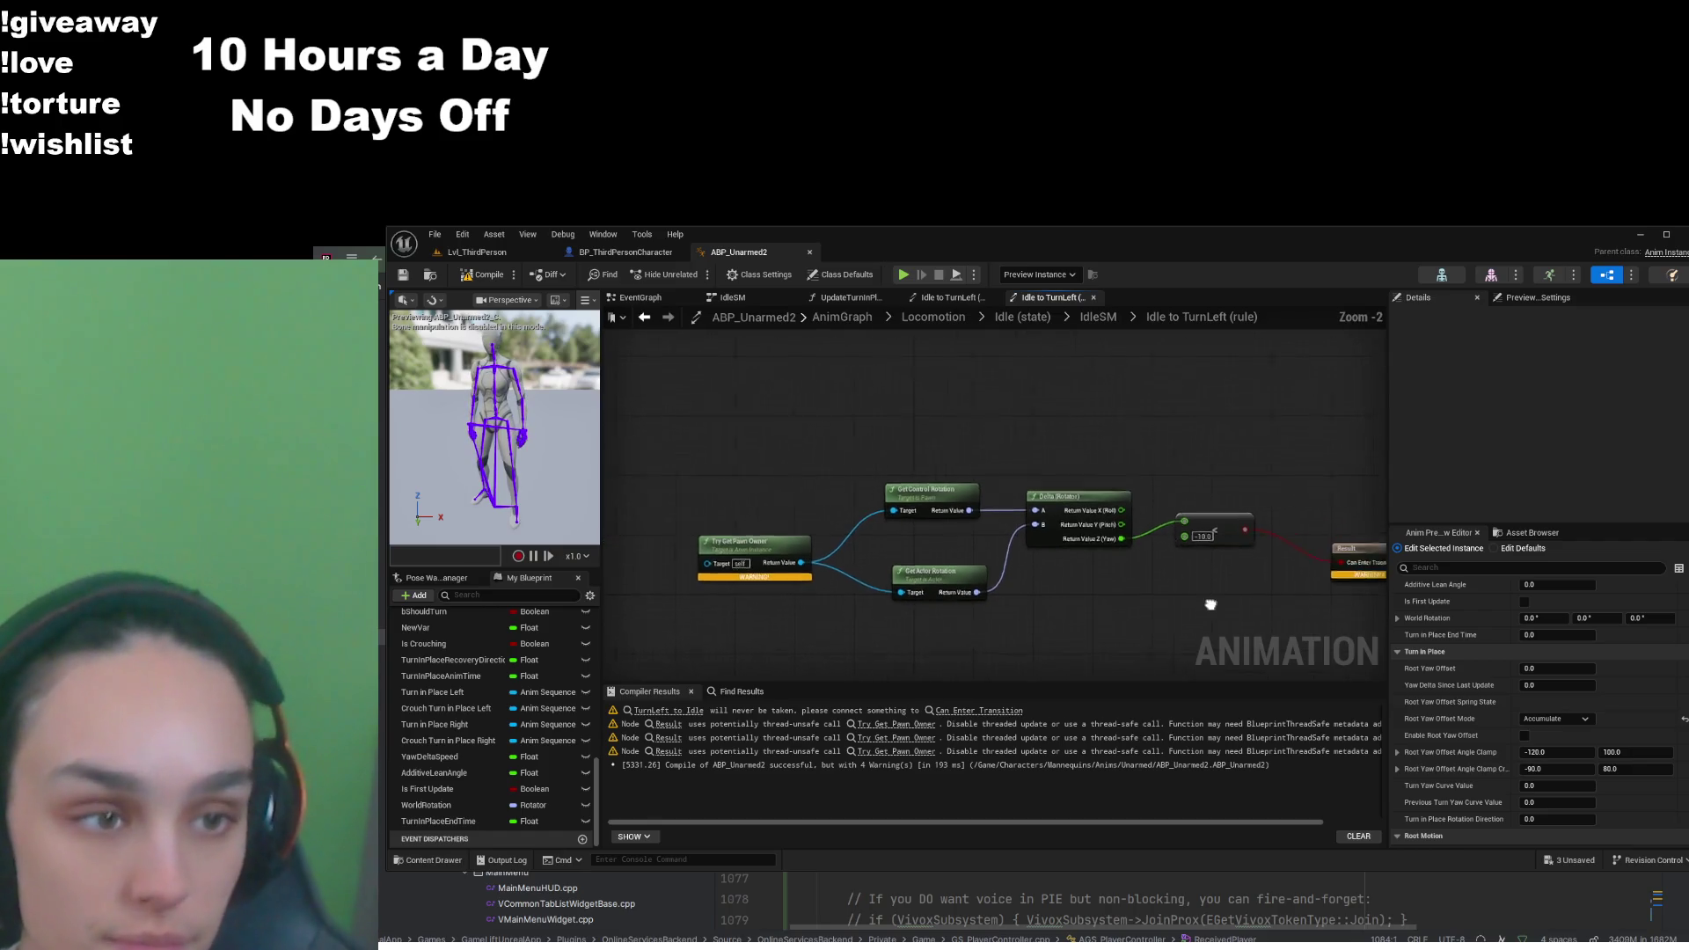
{"action": "left_click", "coordinate": [1099, 317]}
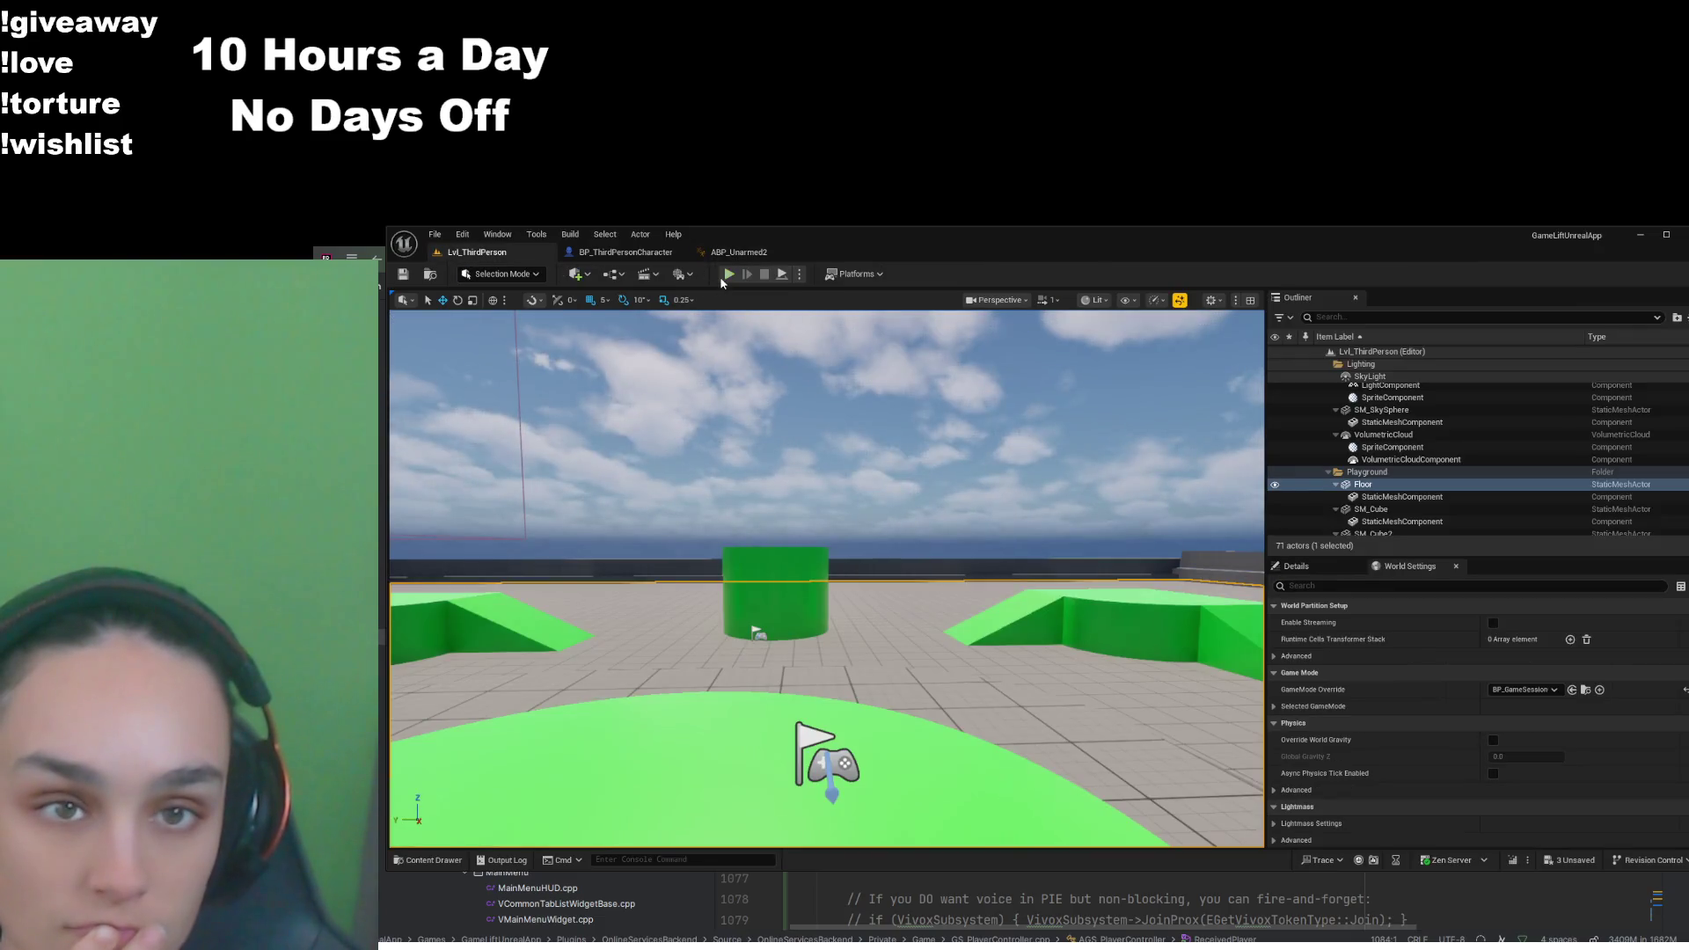
{"action": "left_click", "coordinate": [733, 275]}
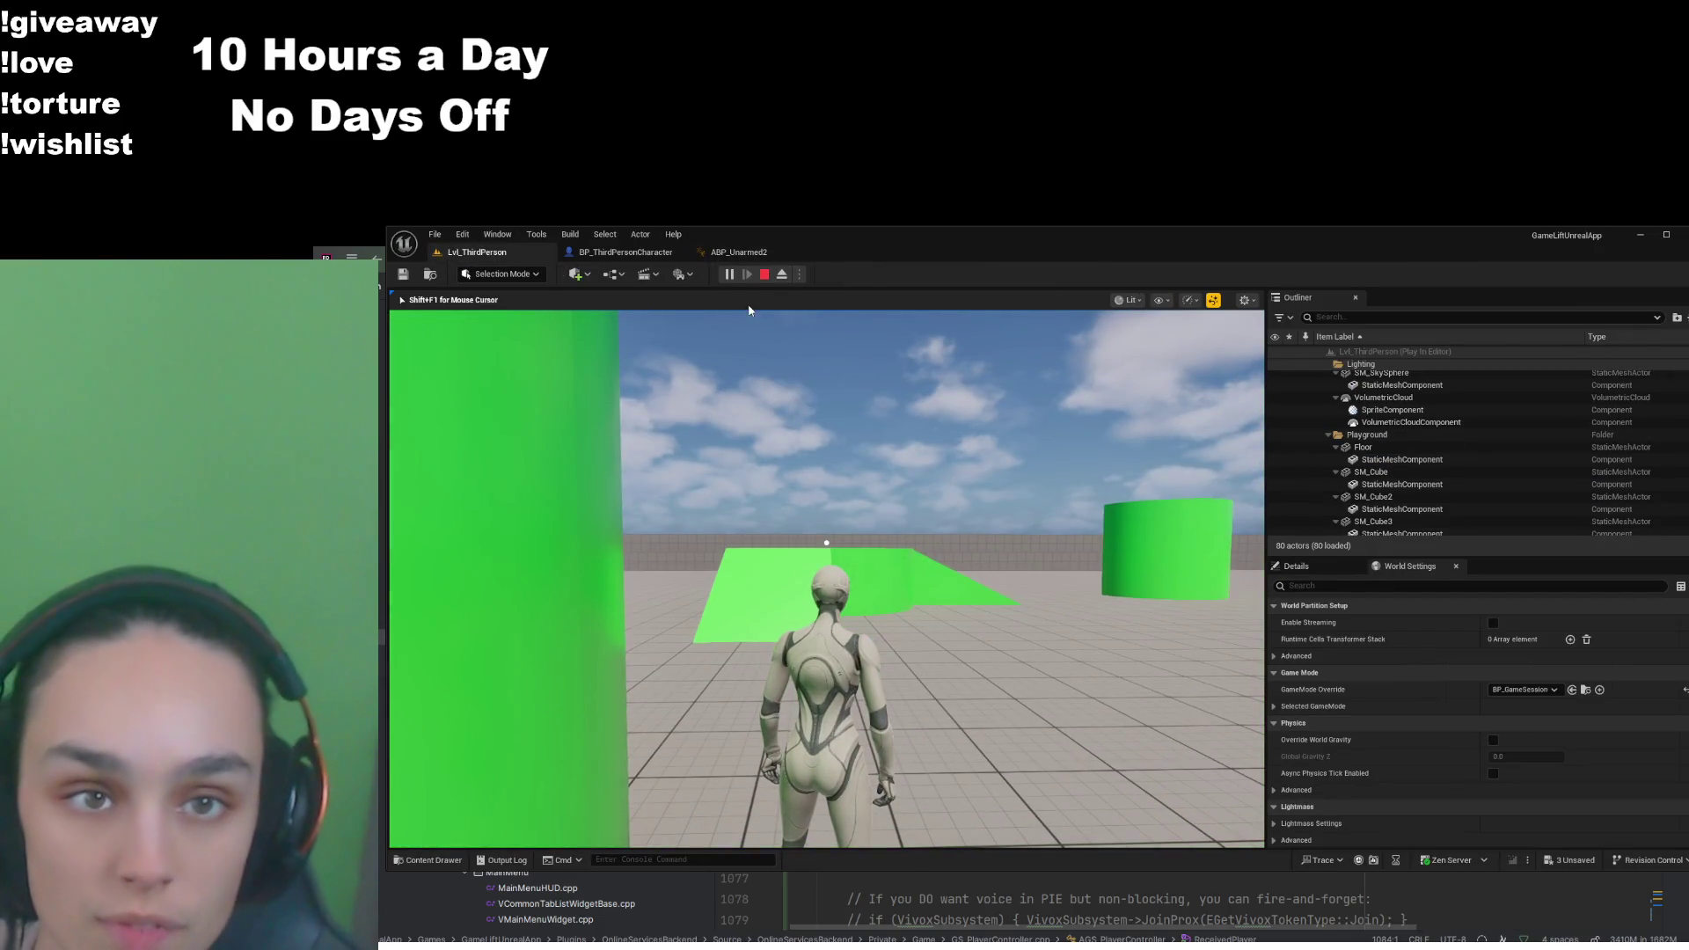
{"action": "left_click", "coordinate": [625, 253]}
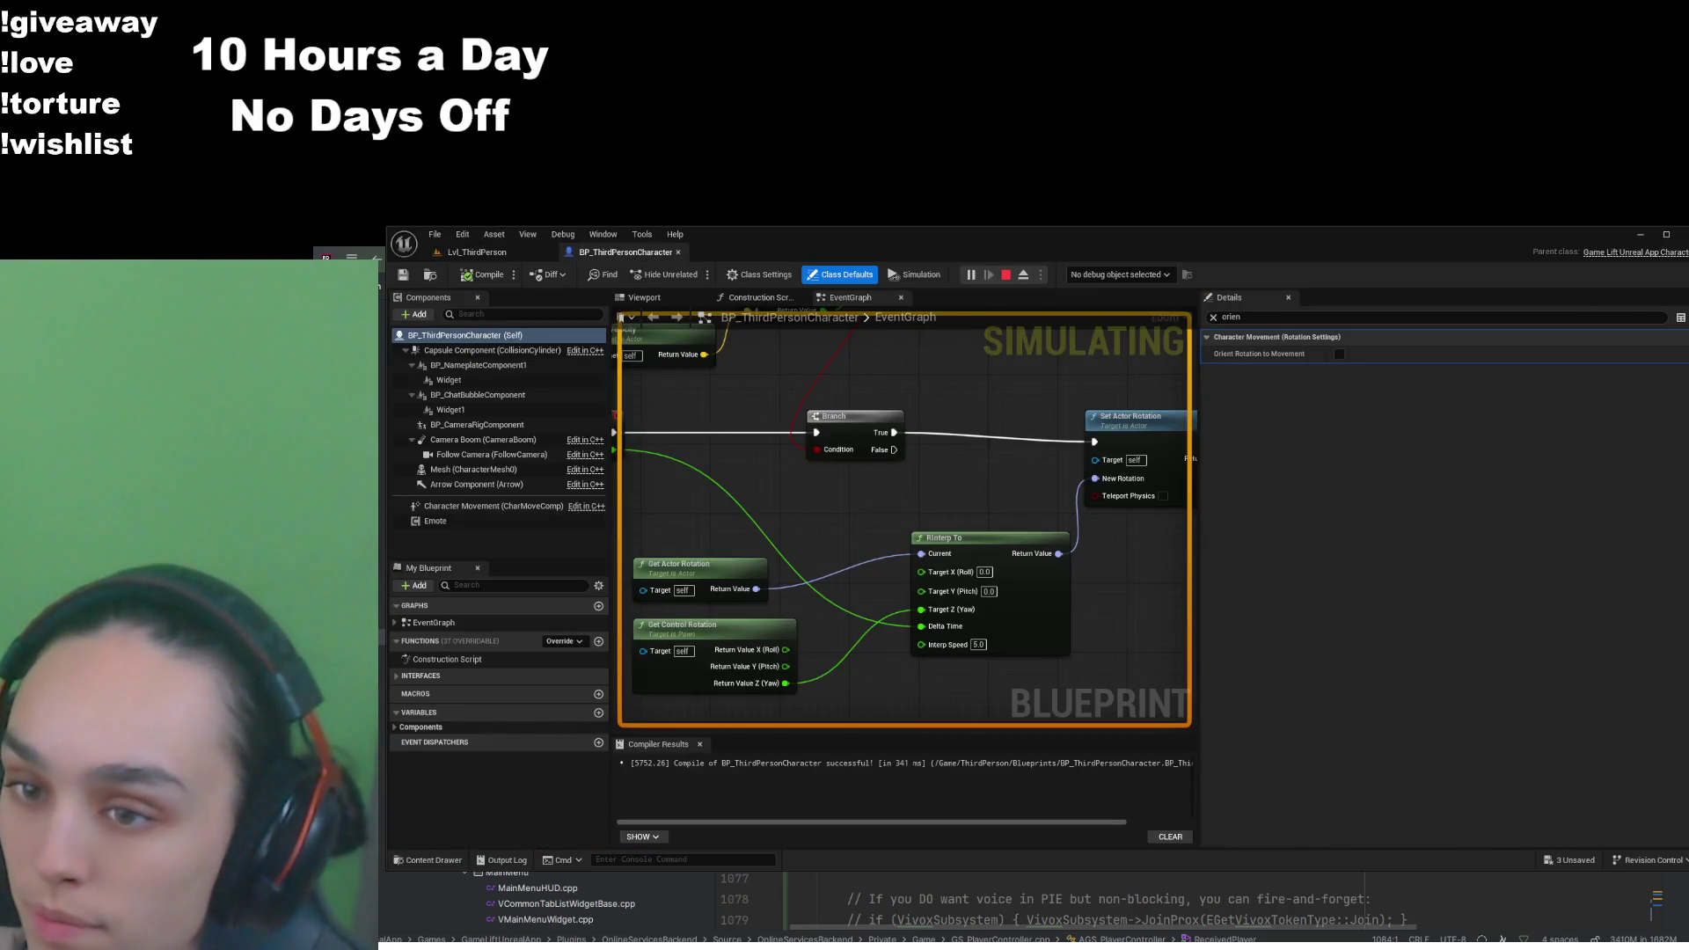
{"action": "left_click", "coordinate": [476, 252]}
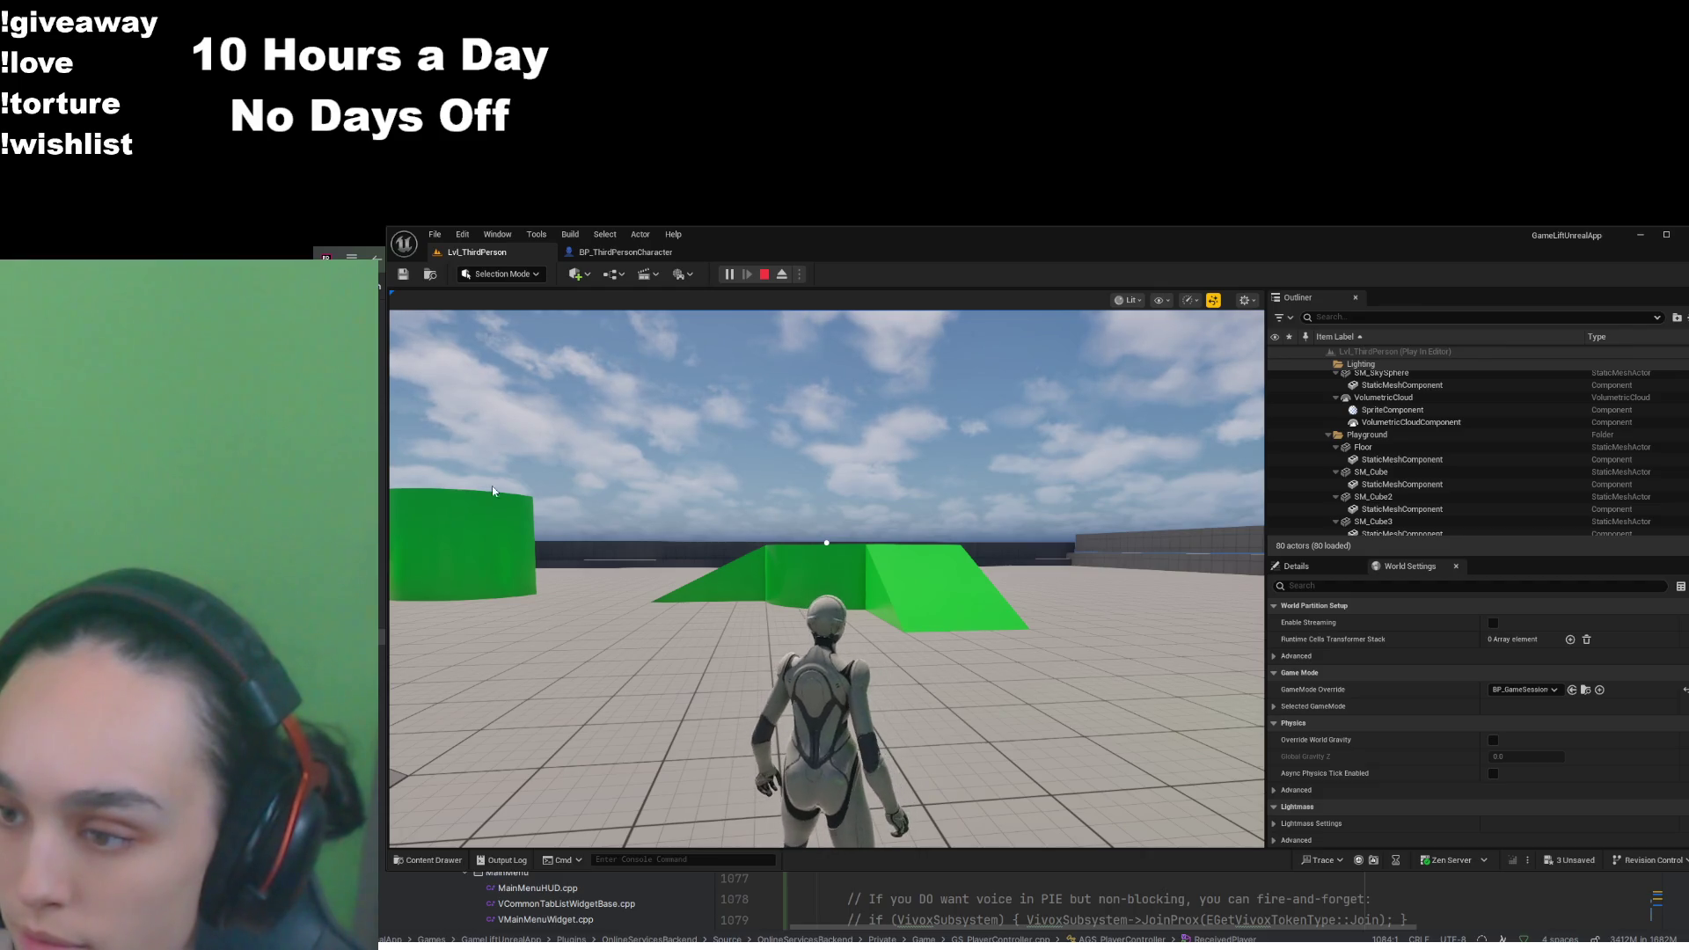
{"action": "left_click", "coordinate": [826, 541]}
{"action": "mouse_move", "coordinate": [826, 542]}
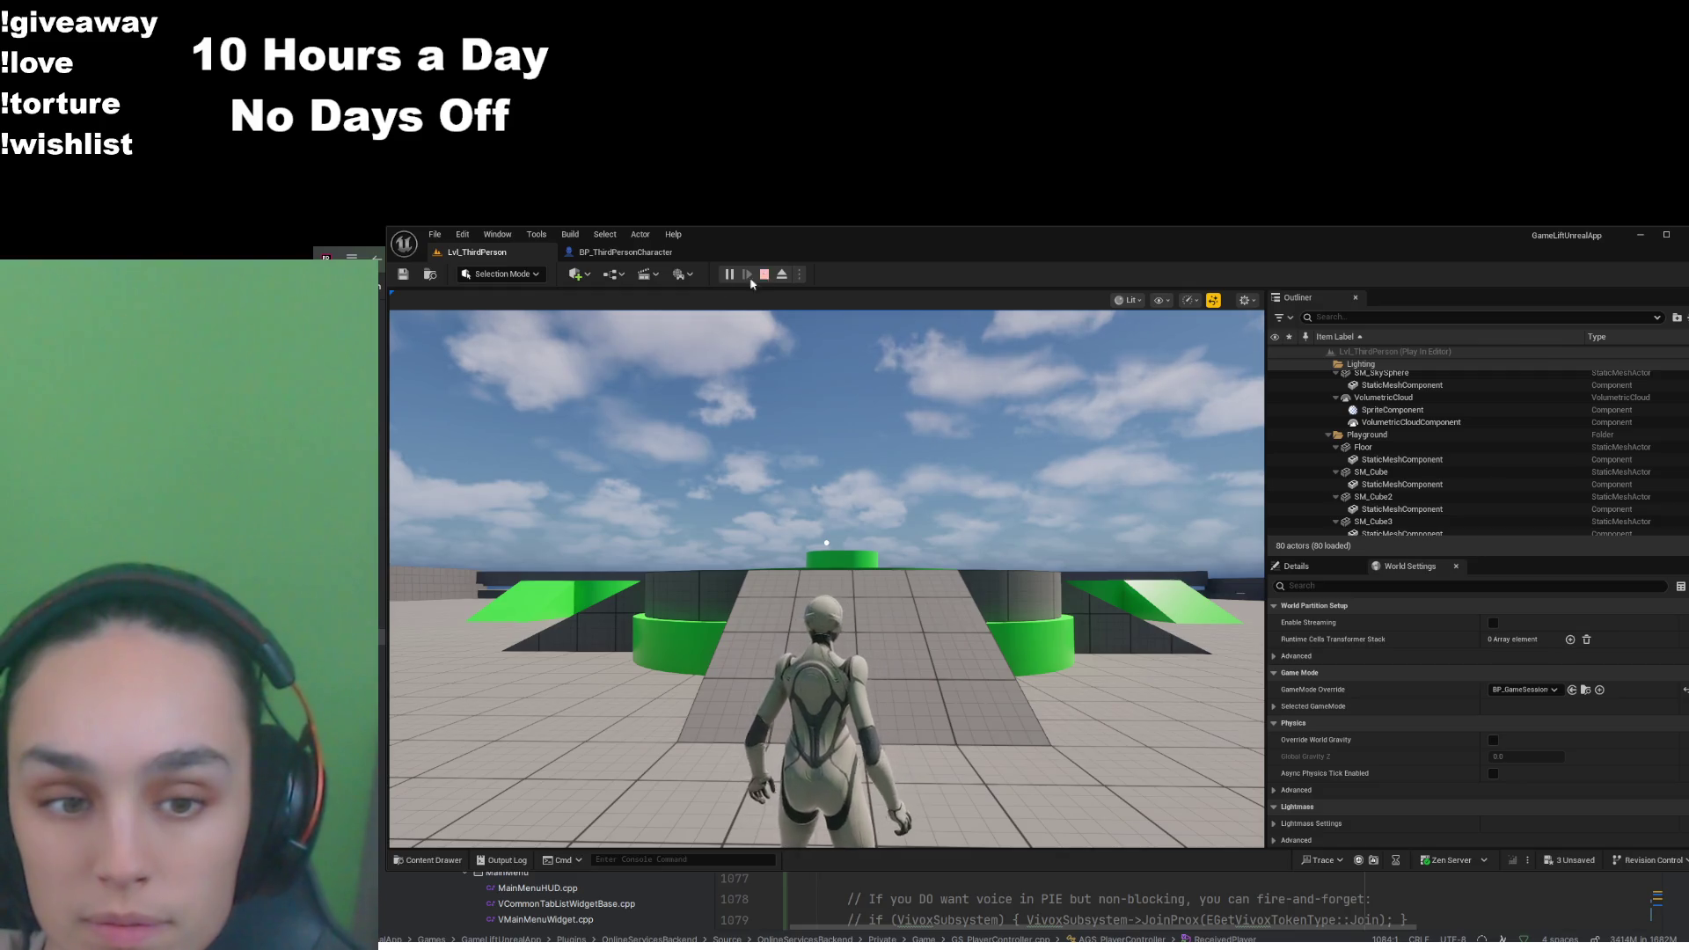
{"action": "left_click", "coordinate": [766, 278]}
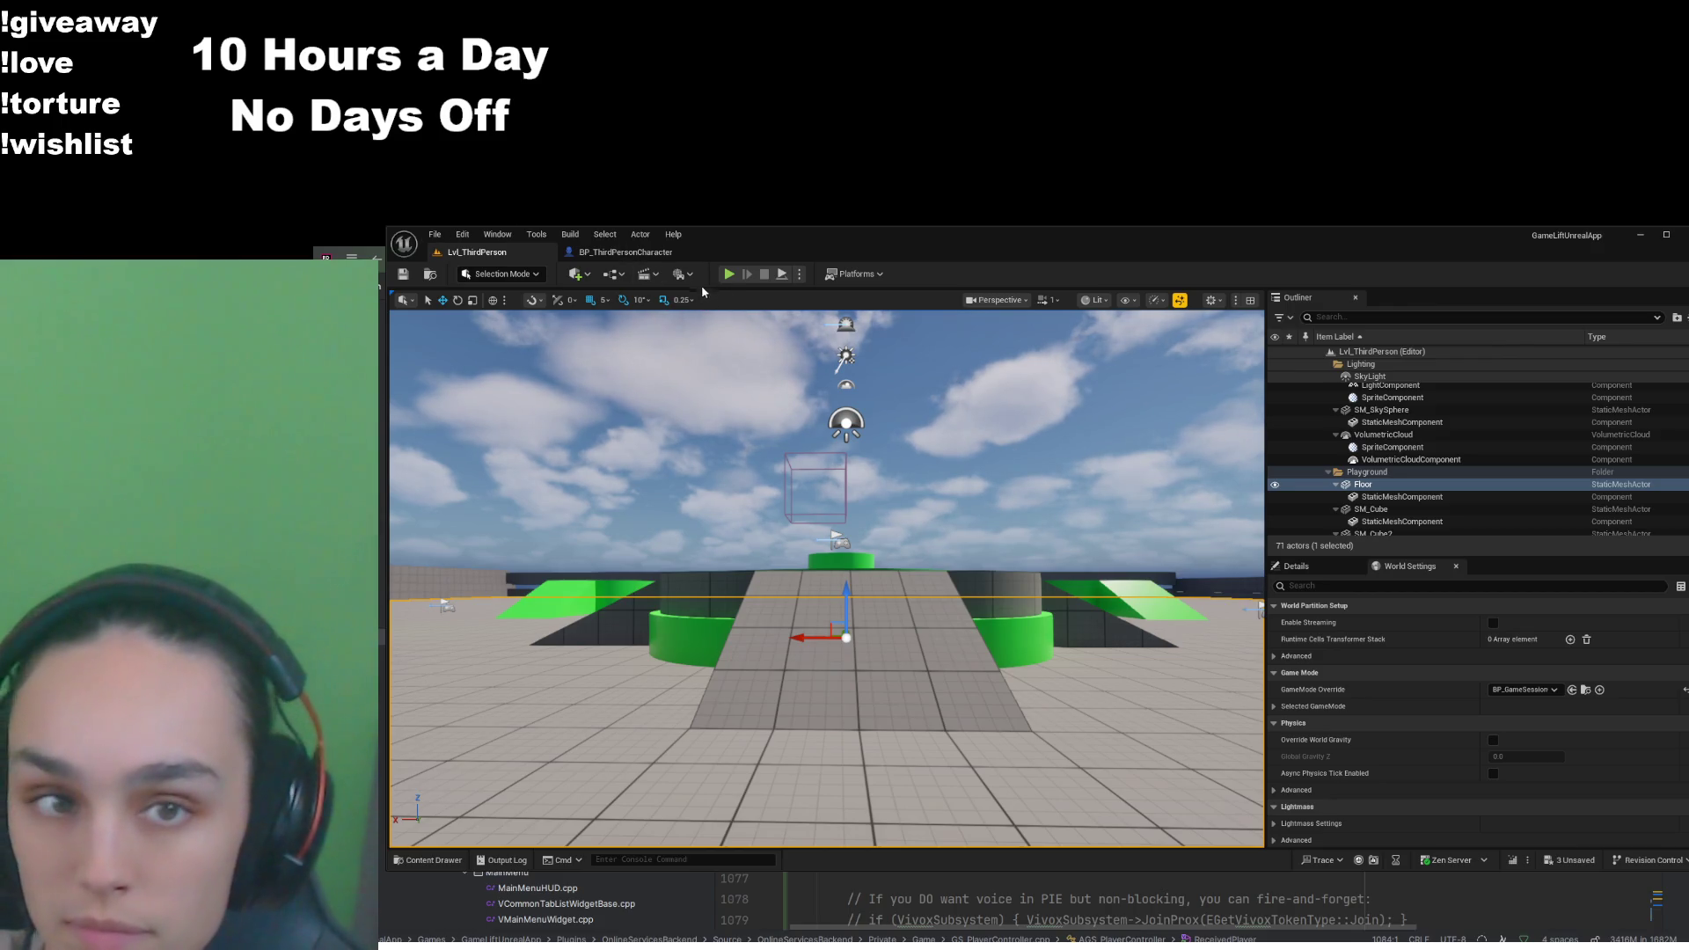
{"action": "left_click", "coordinate": [731, 274]}
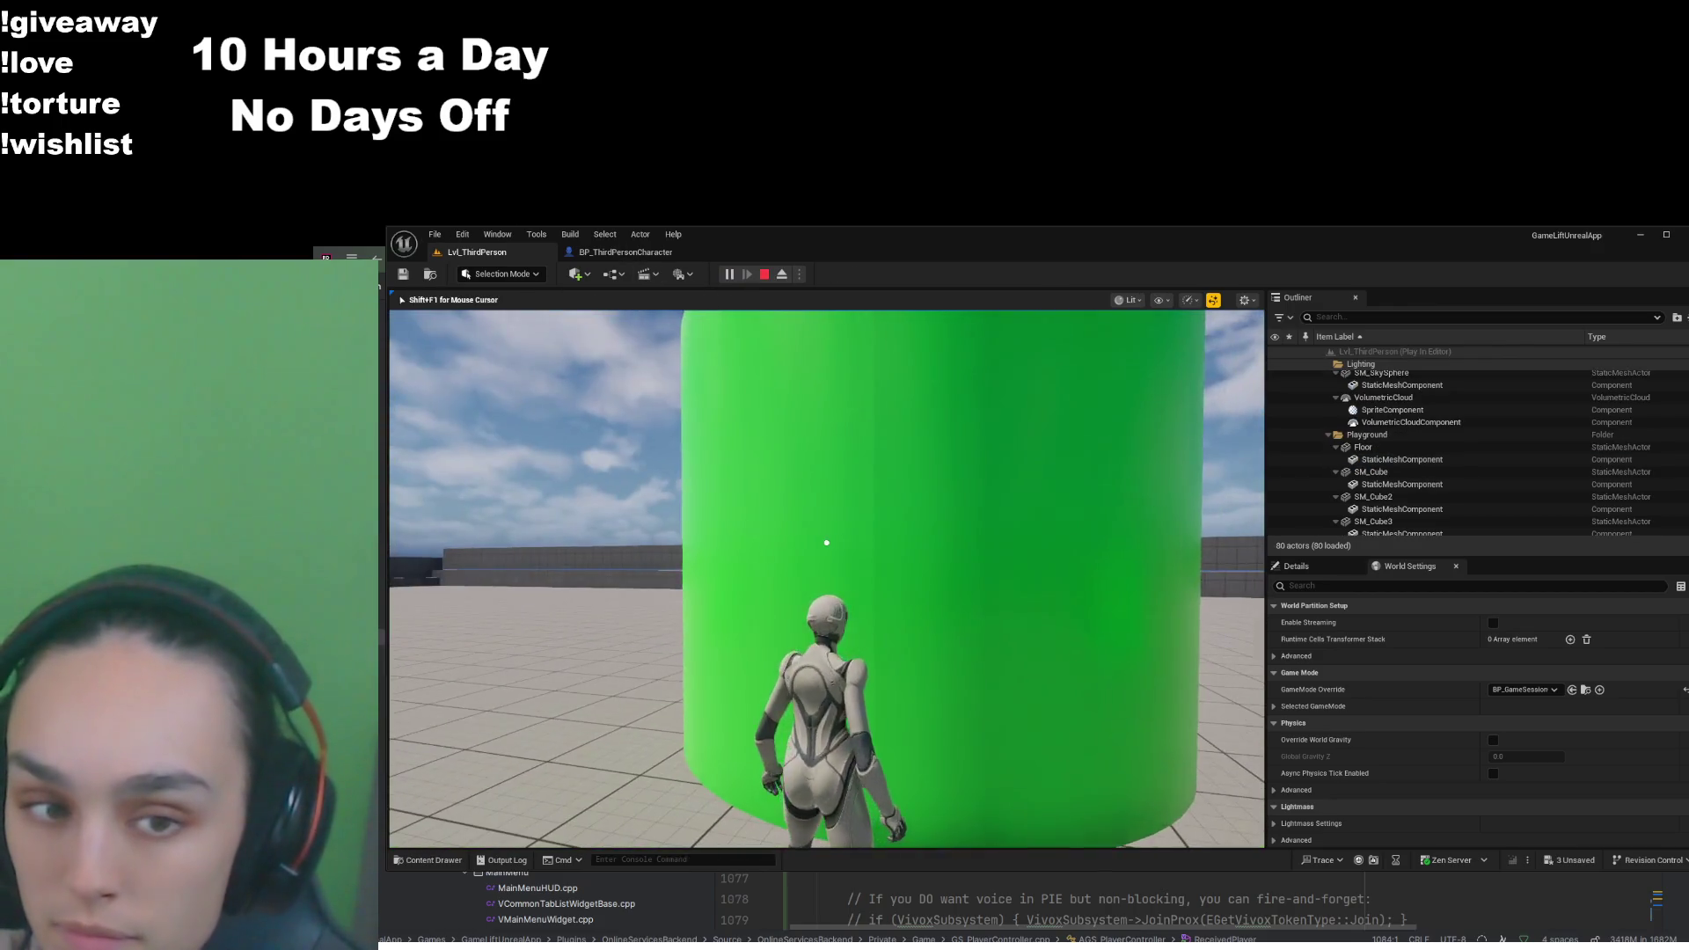
Run the character with D, let it stand idle, and recapture the game viewport
{"action": "key", "text": "d"}
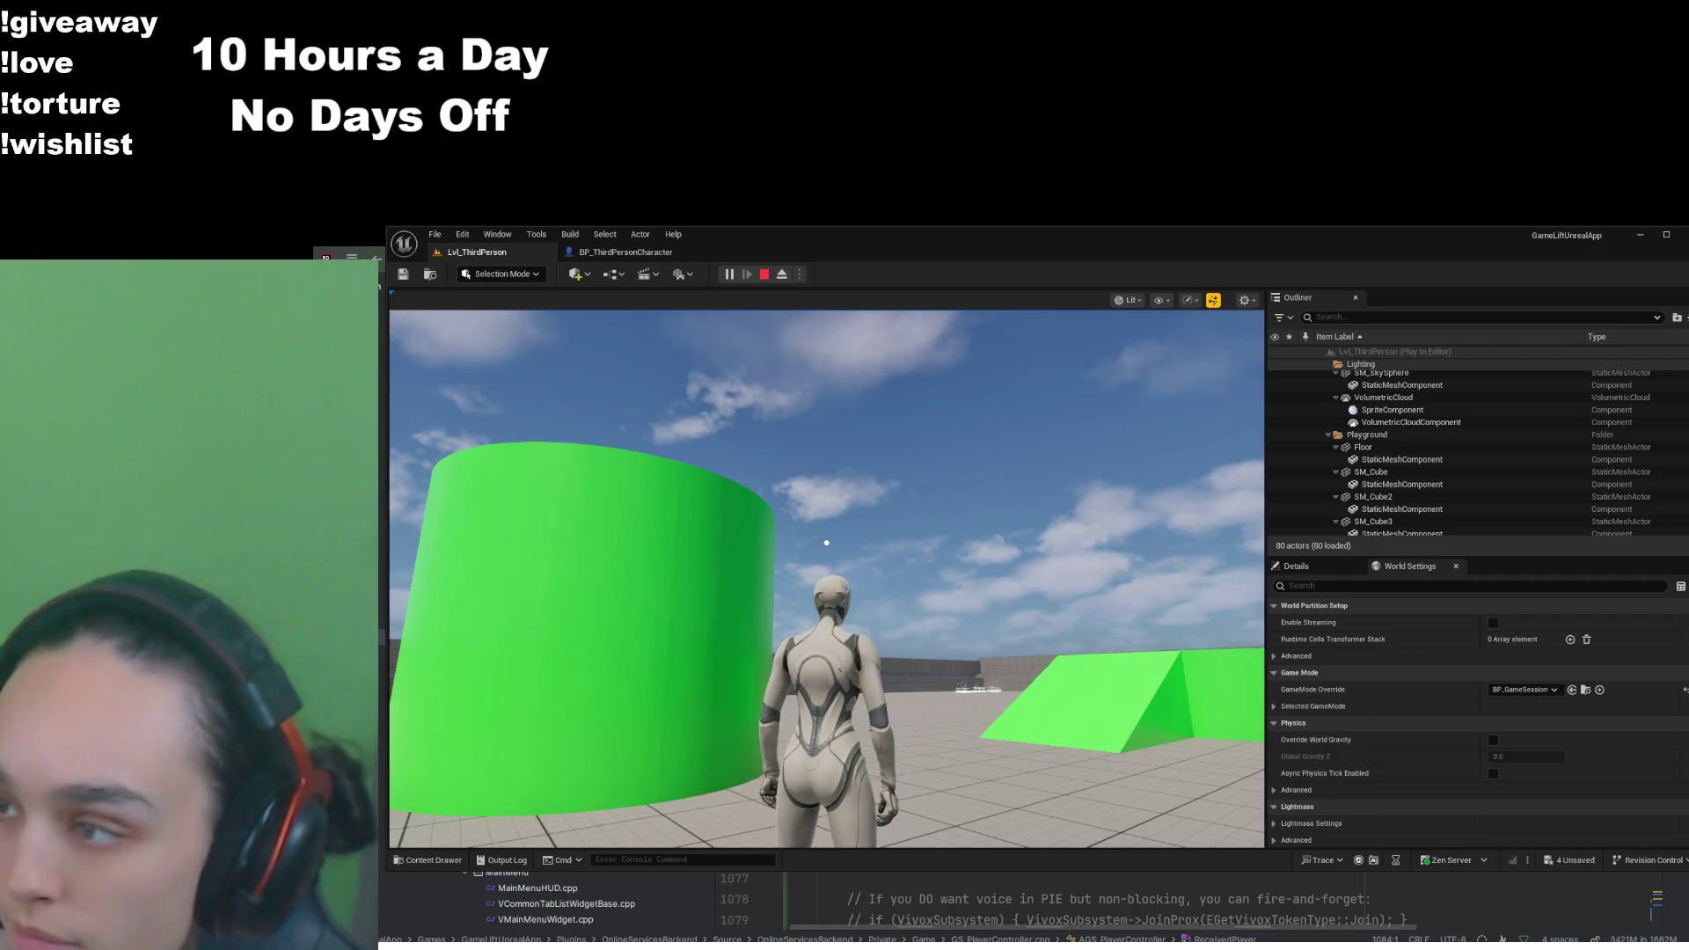
{"action": "left_click", "coordinate": [438, 403]}
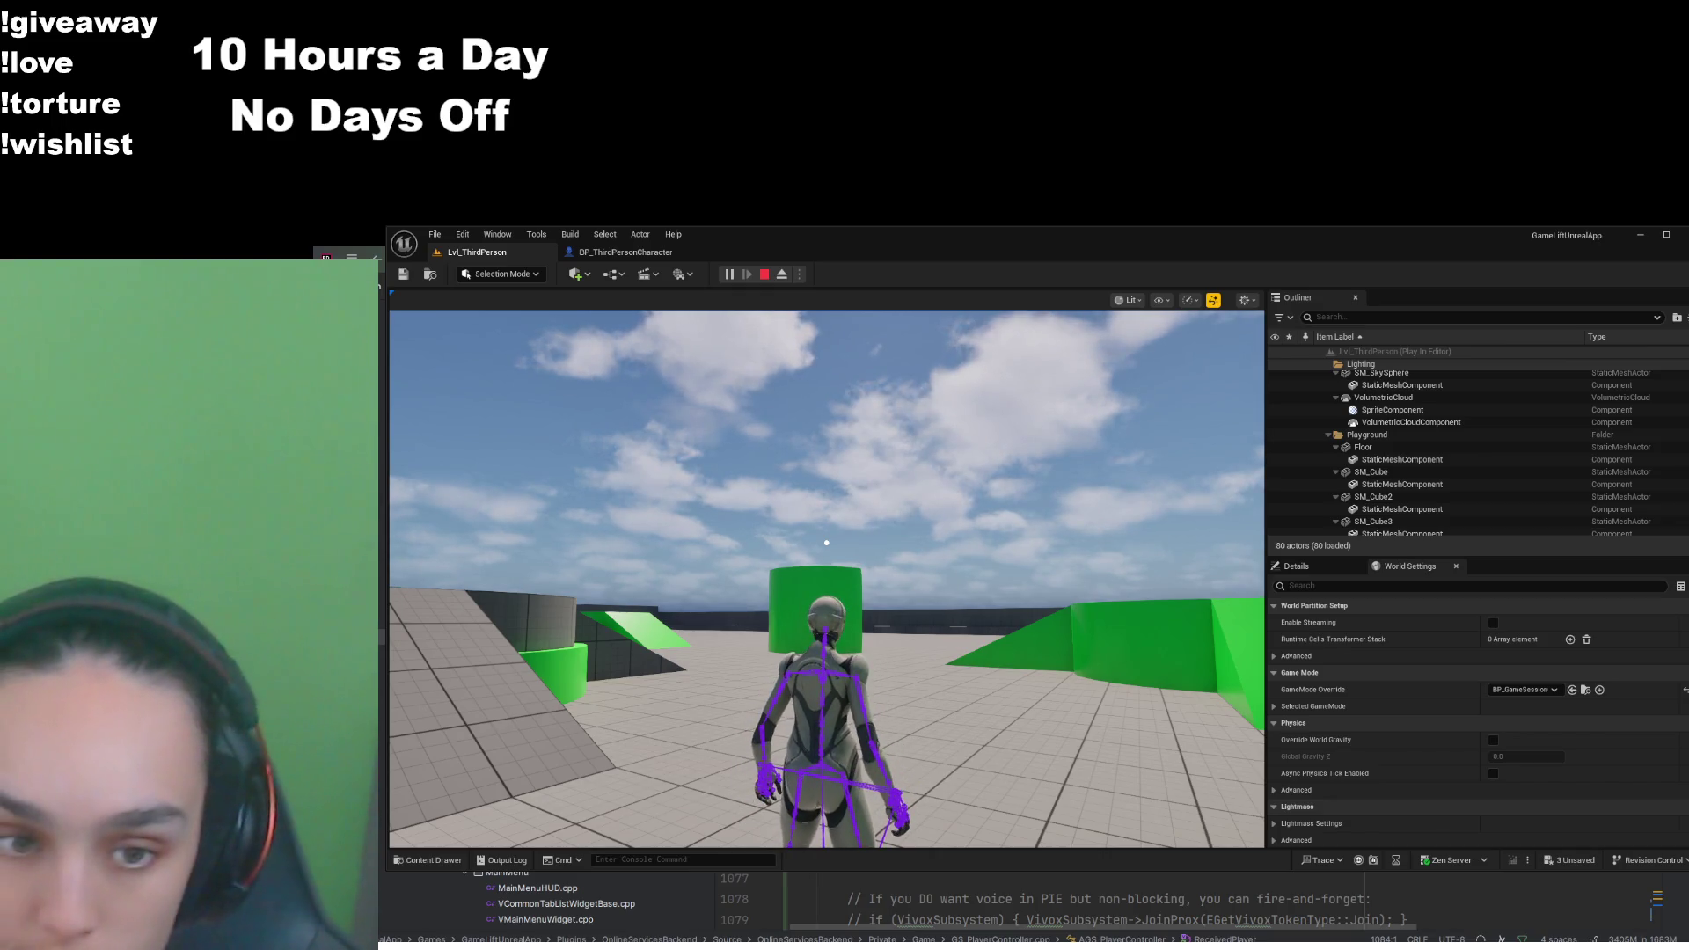
Rotate the camera around the idle character in PIE to watch it turn in place
{"action": "mouse_move", "coordinate": [826, 542]}
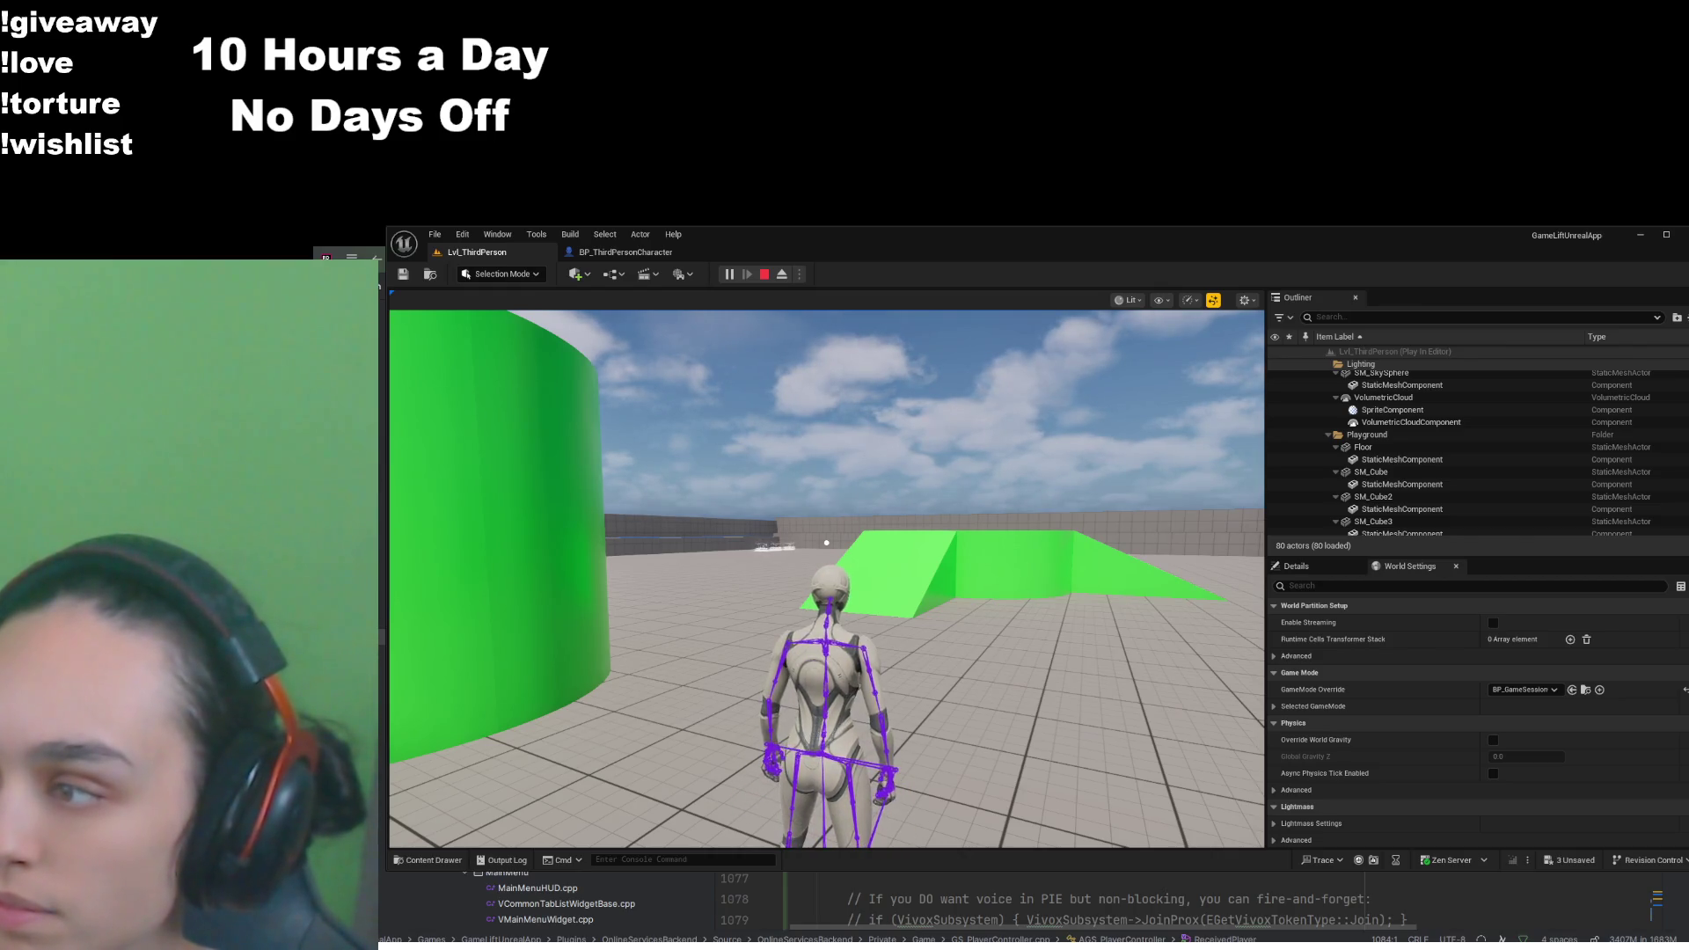
{"action": "left_click", "coordinate": [827, 572]}
{"action": "mouse_move", "coordinate": [827, 543]}
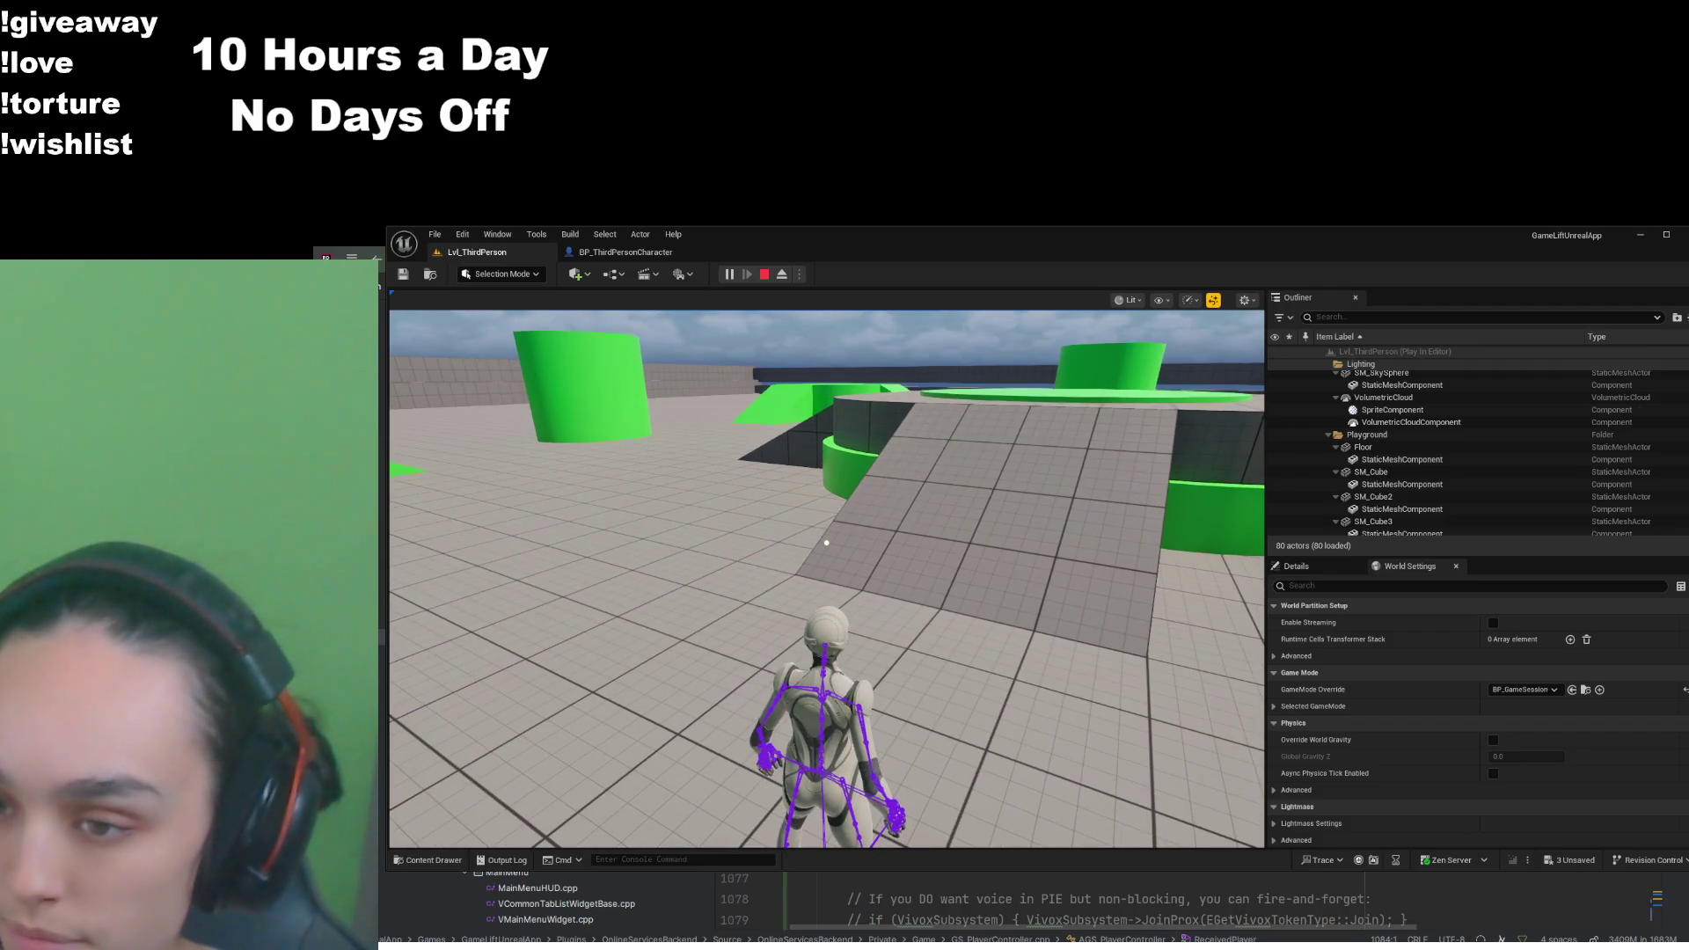
{"action": "key", "text": "alt+Tab"}
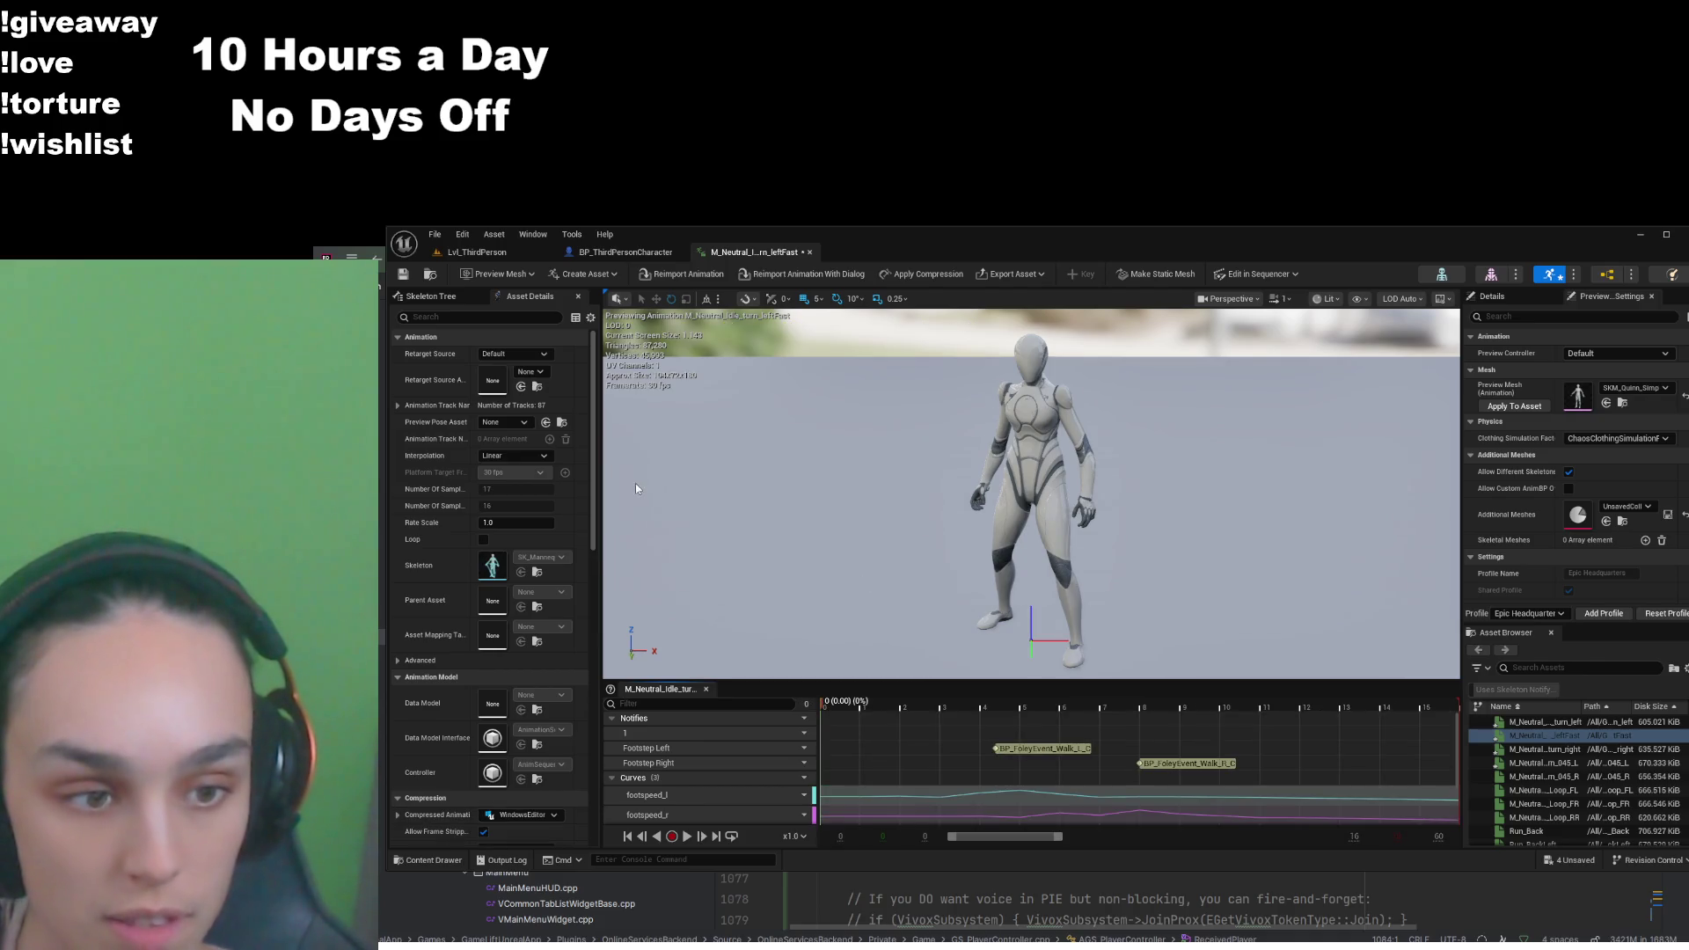
Save the turn-left-fast animation and locate ABP_Unarmed2 by searching 'abp' in the Content Drawer
{"action": "key", "text": "ctrl+s"}
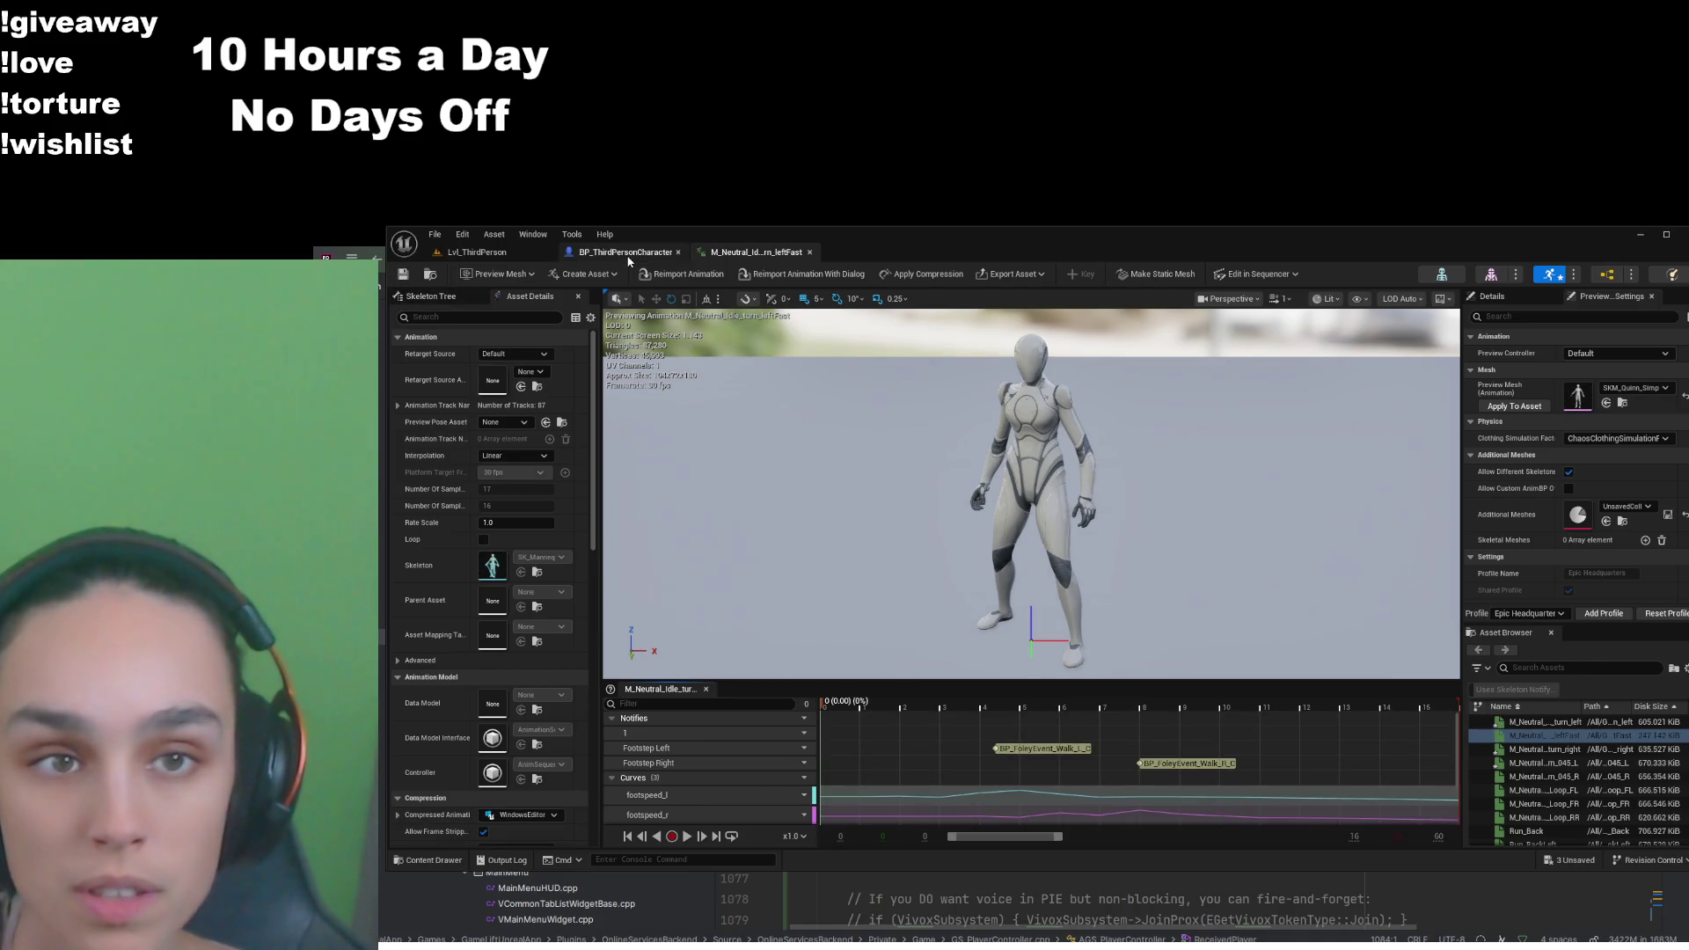
{"action": "left_click", "coordinate": [431, 859]}
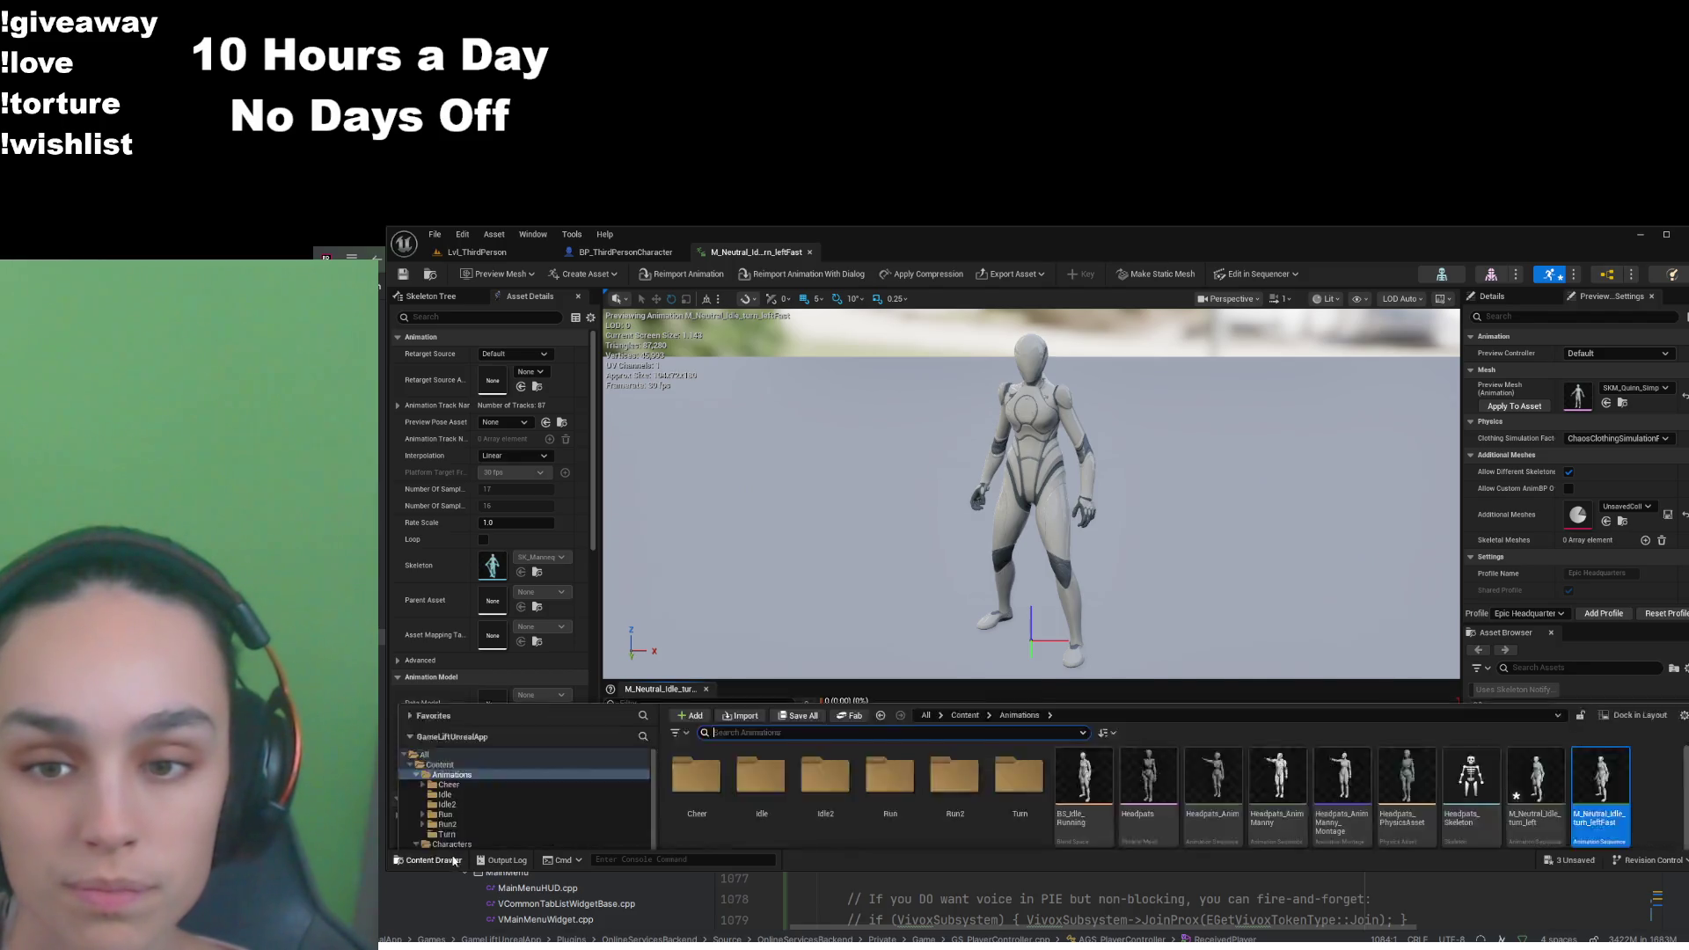
{"action": "left_click", "coordinate": [965, 601]}
{"action": "left_click", "coordinate": [920, 625]}
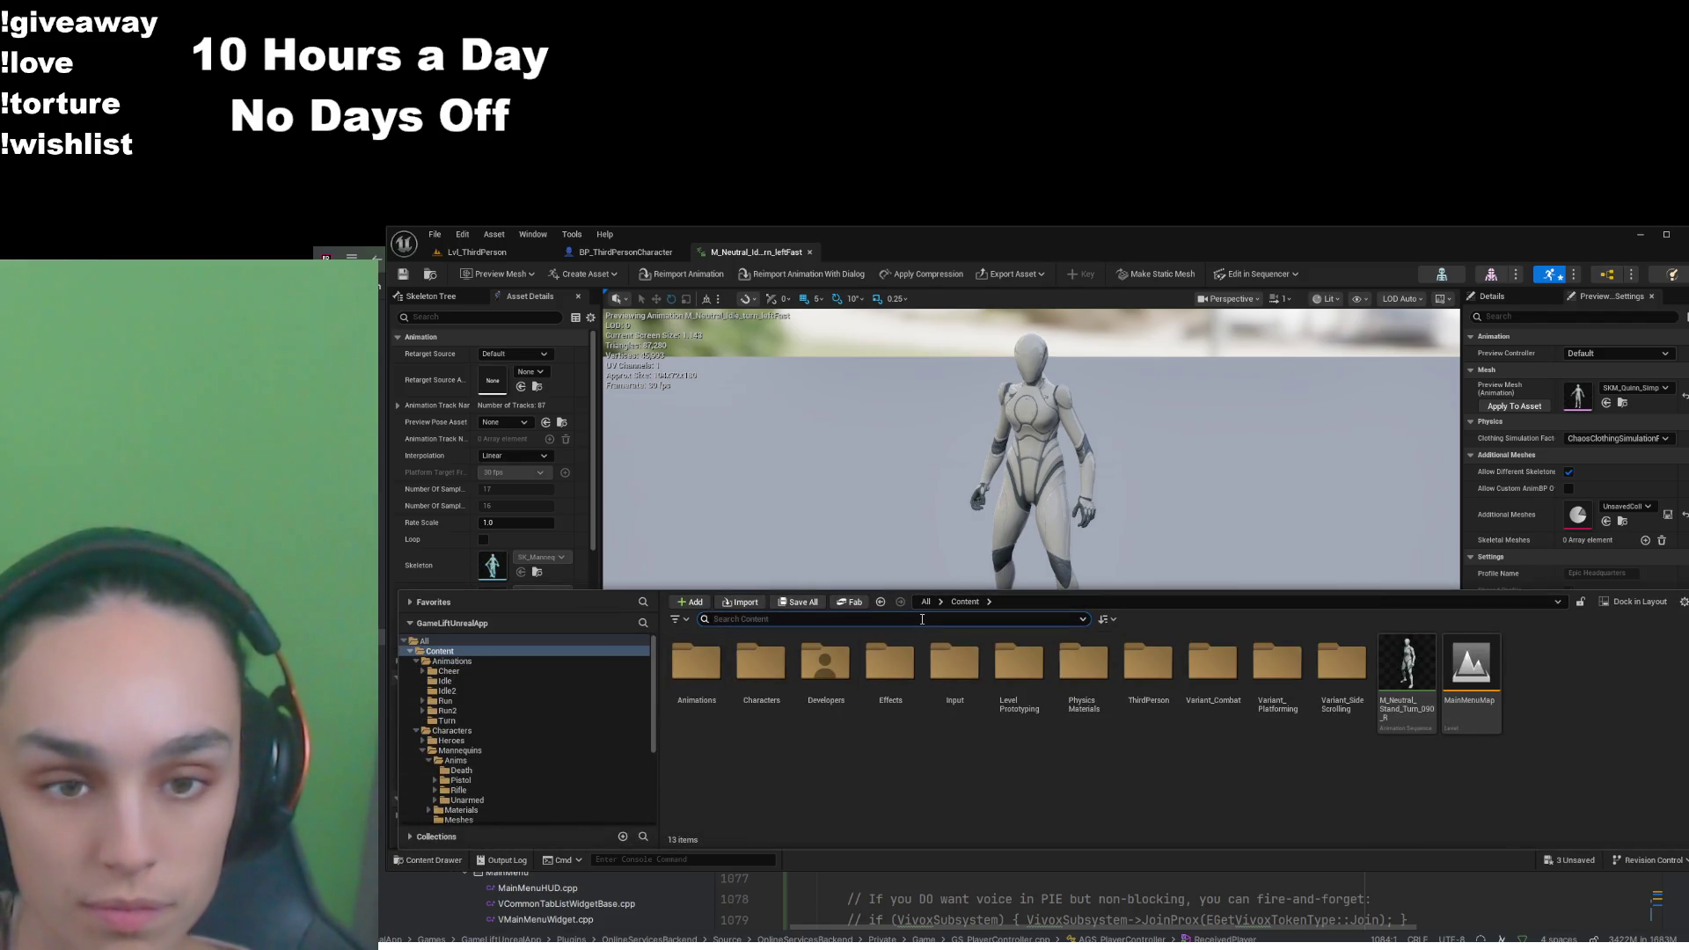
{"action": "type", "text": "abp"}
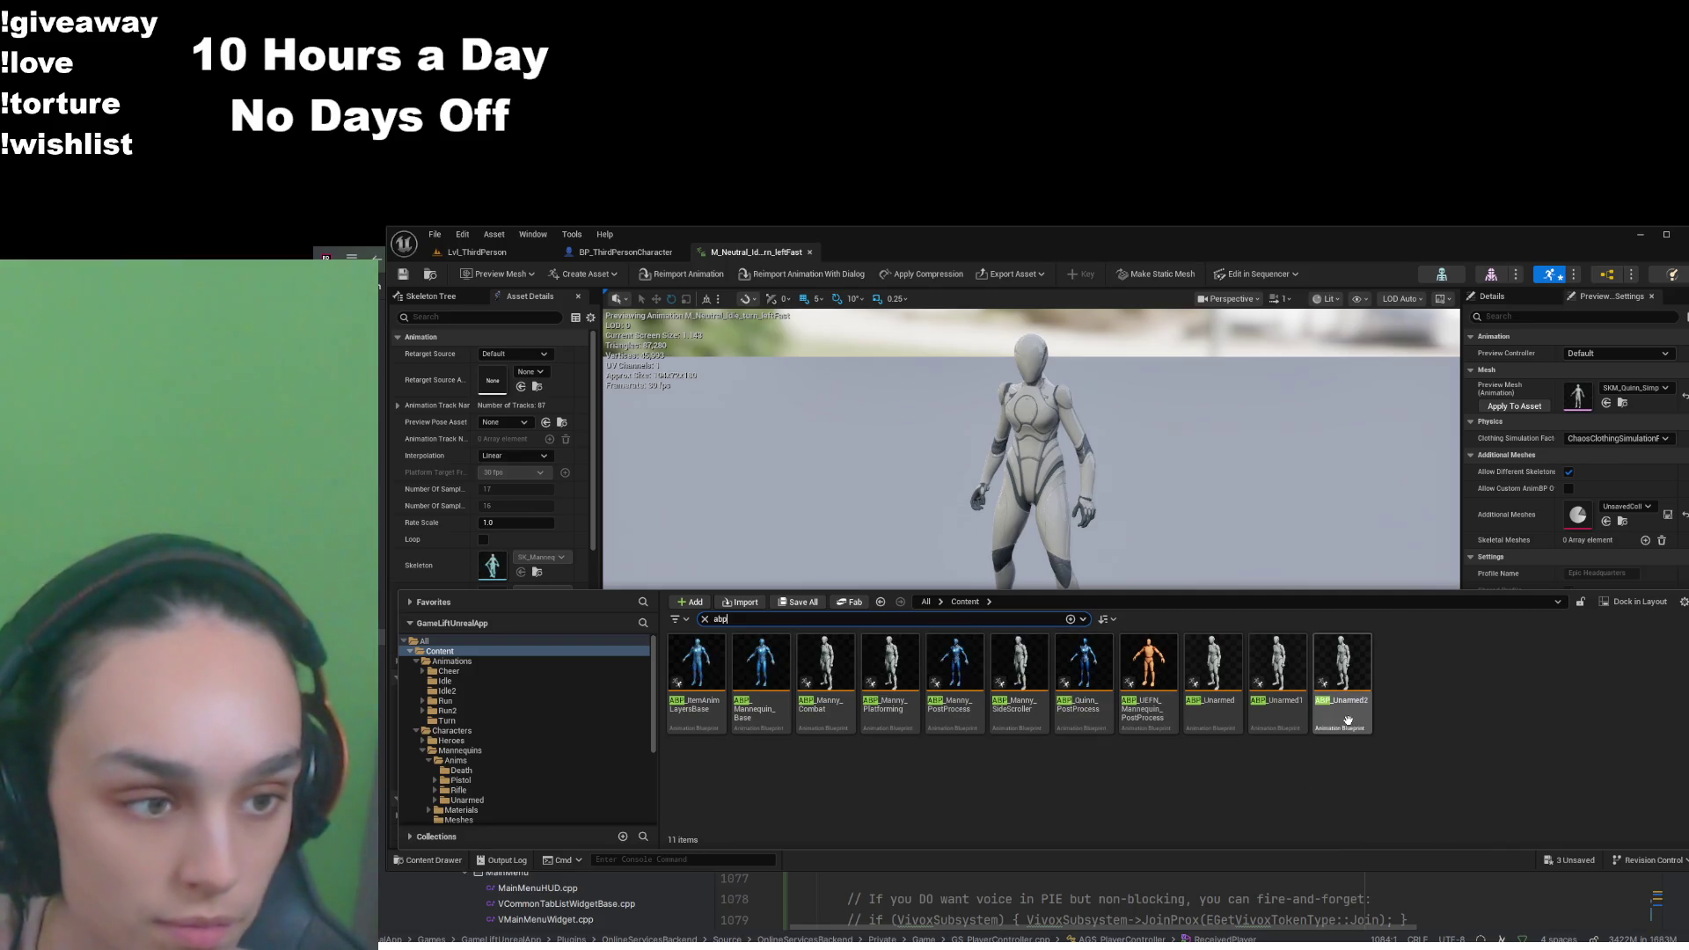
{"action": "key", "text": "ctrl+space"}
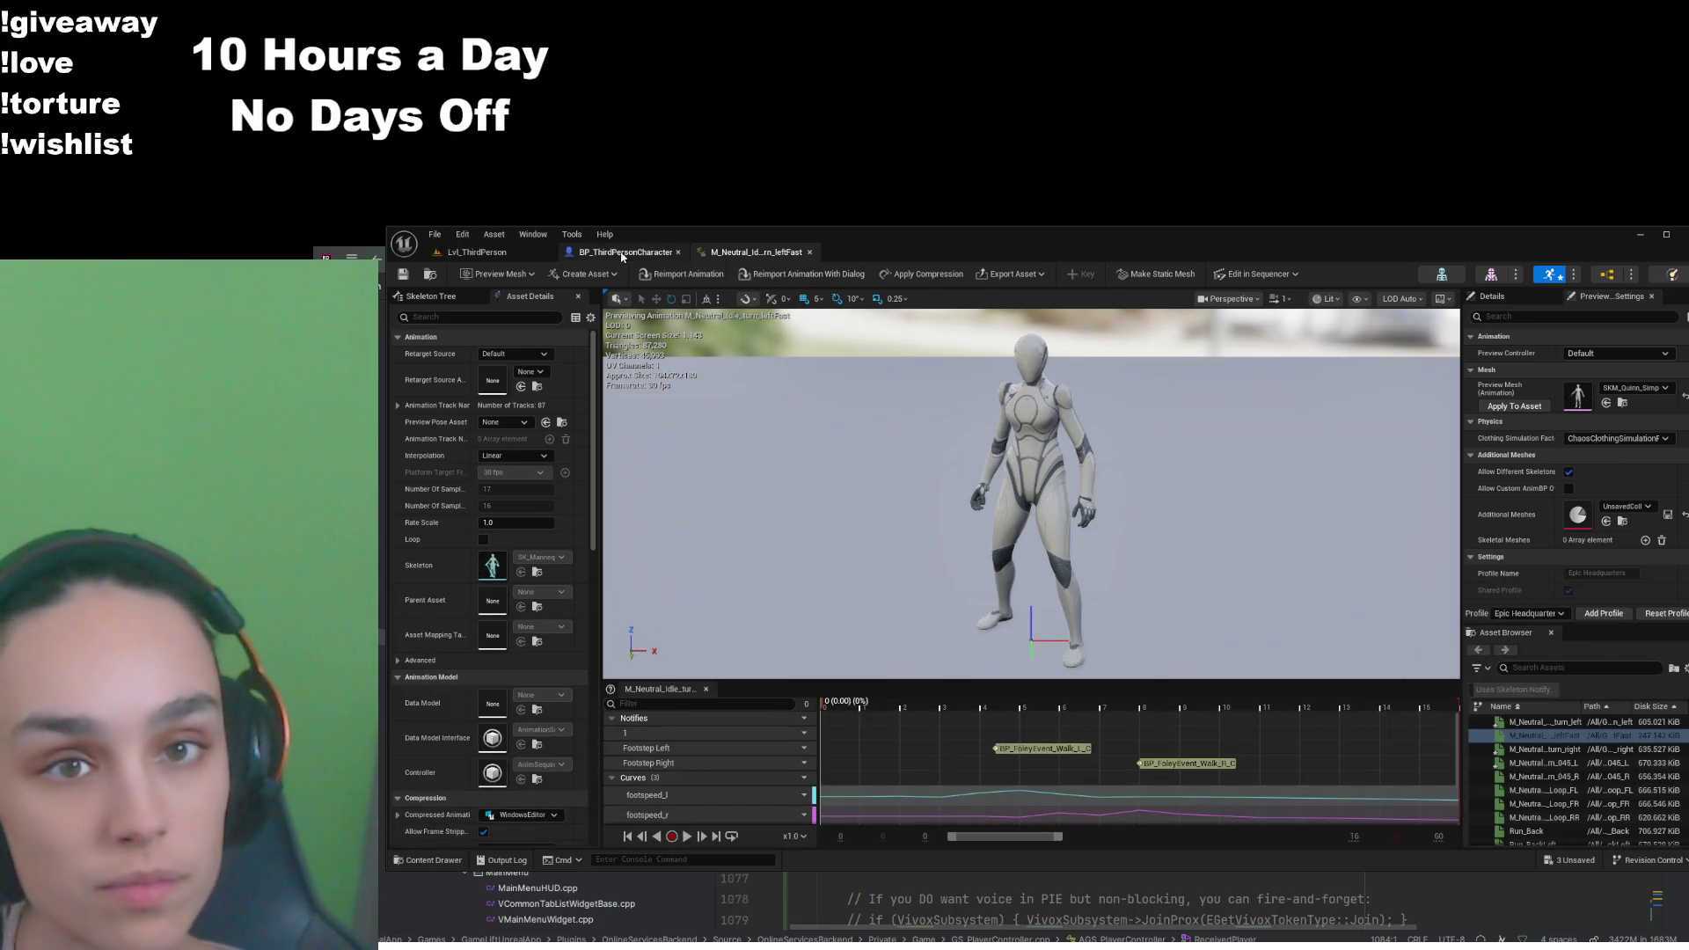
{"action": "left_click", "coordinate": [433, 863]}
{"action": "left_click", "coordinate": [1347, 658]}
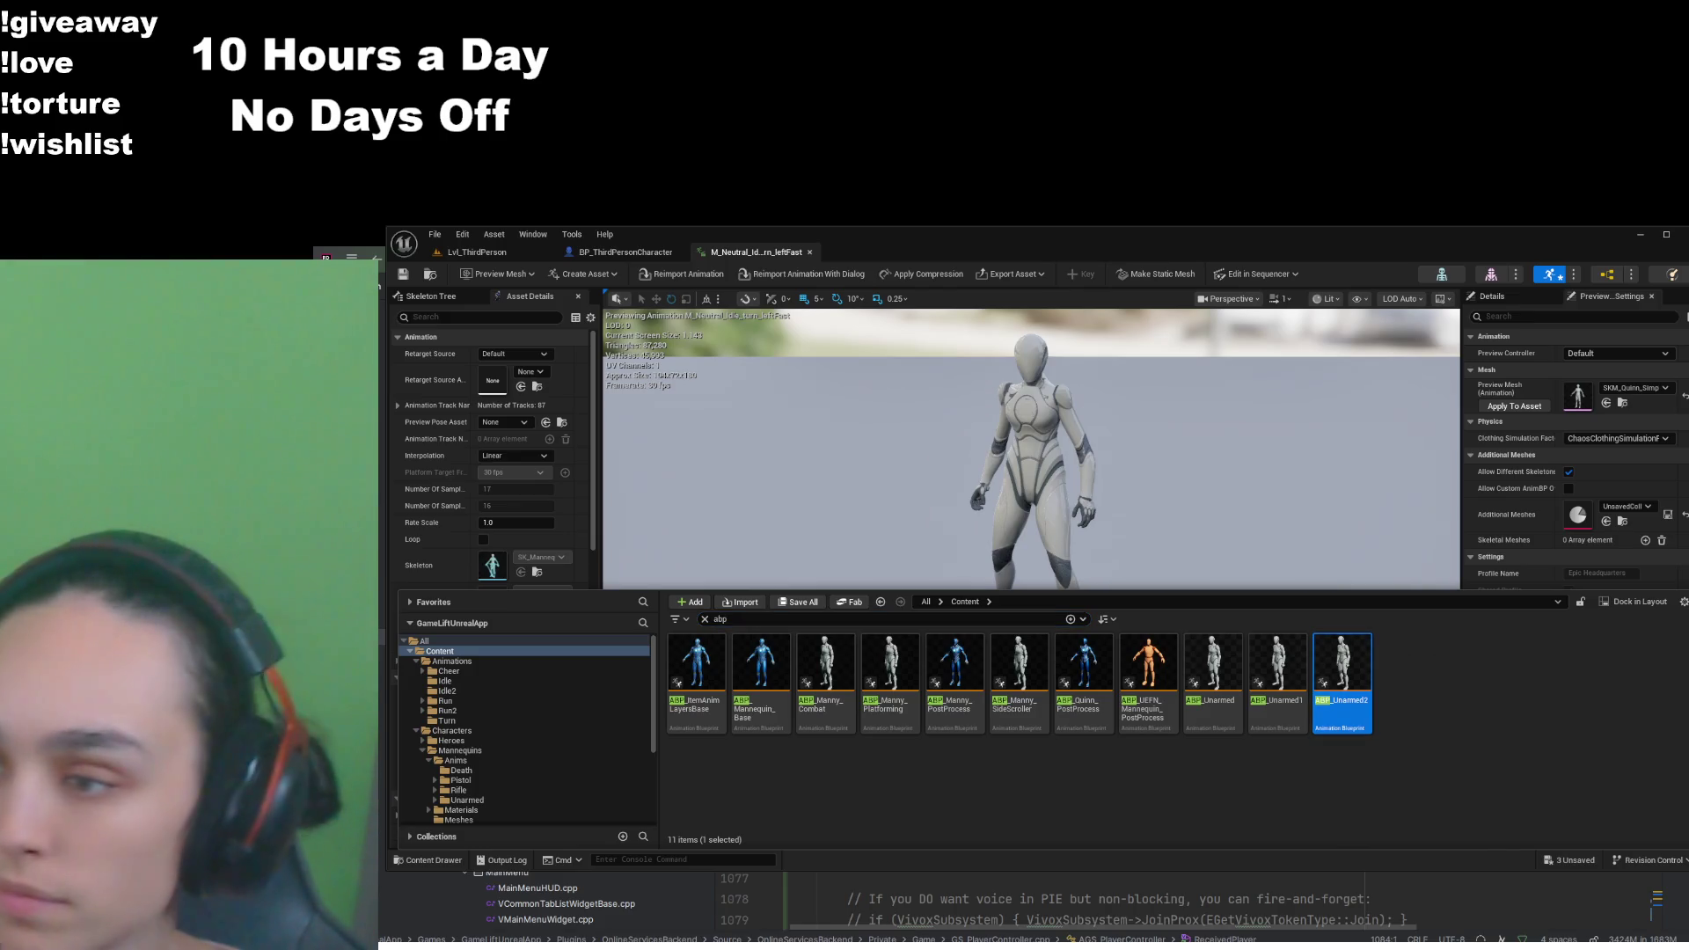
Clear the 'abp' filter, browse back to the Animations folder, and return to the running playtest
{"action": "key", "text": "ctrl+space"}
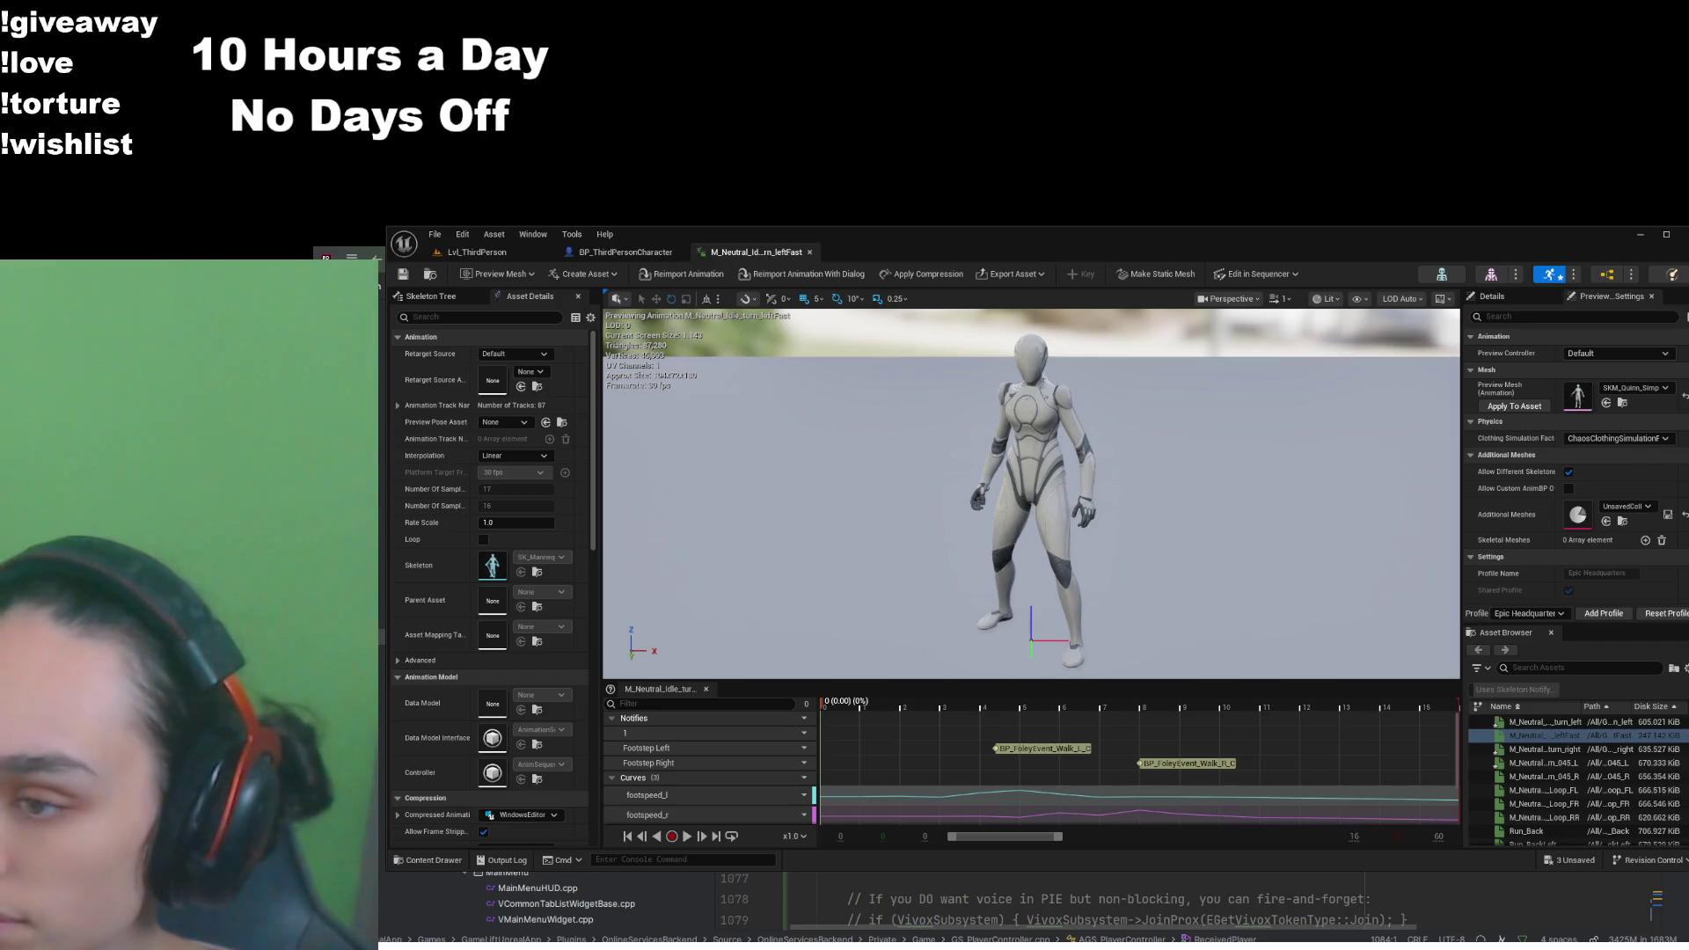
{"action": "left_click", "coordinate": [433, 861]}
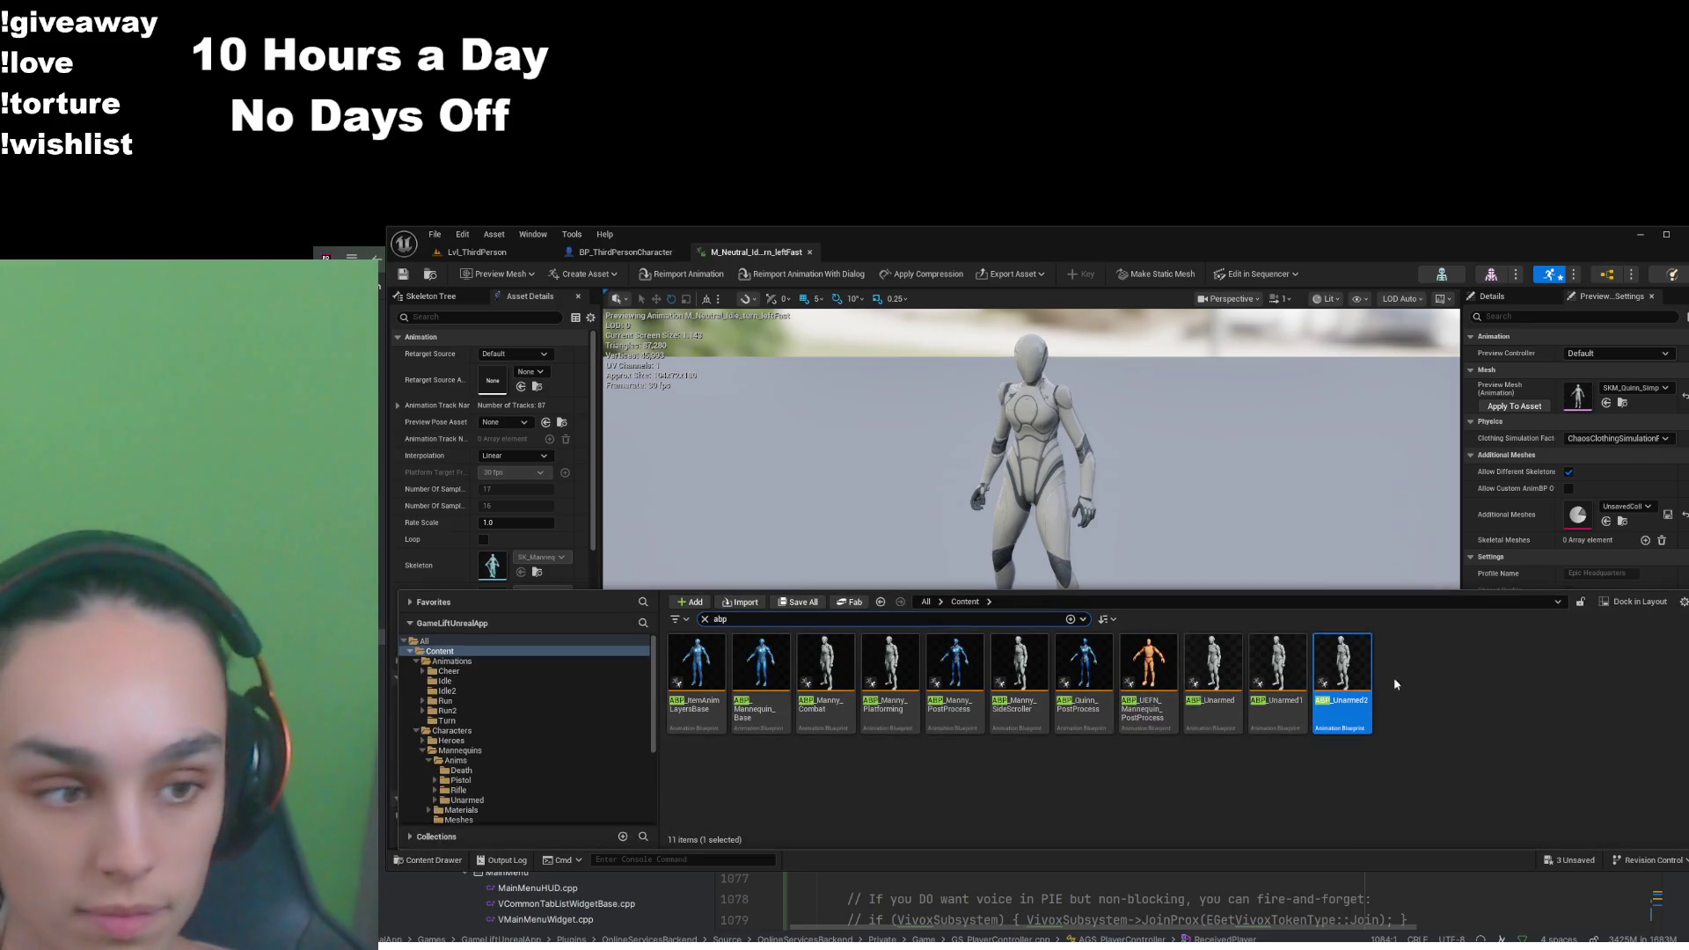
{"action": "left_click", "coordinate": [704, 620]}
{"action": "double_click", "coordinate": [695, 664]}
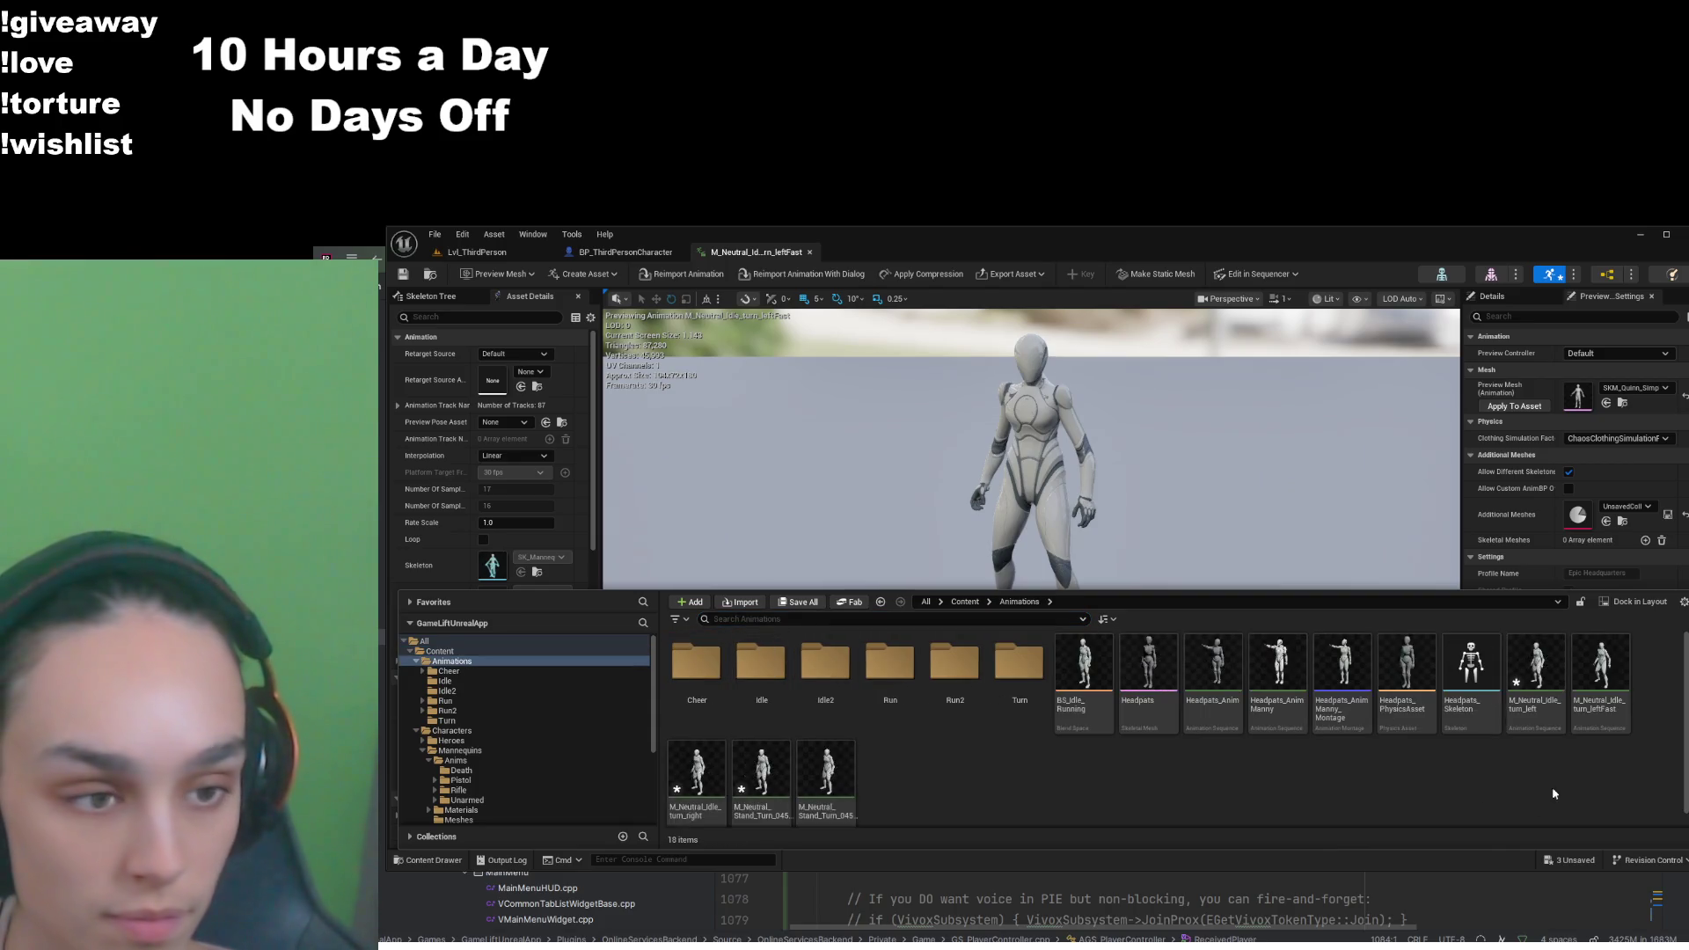
{"action": "double_click", "coordinate": [1601, 673]}
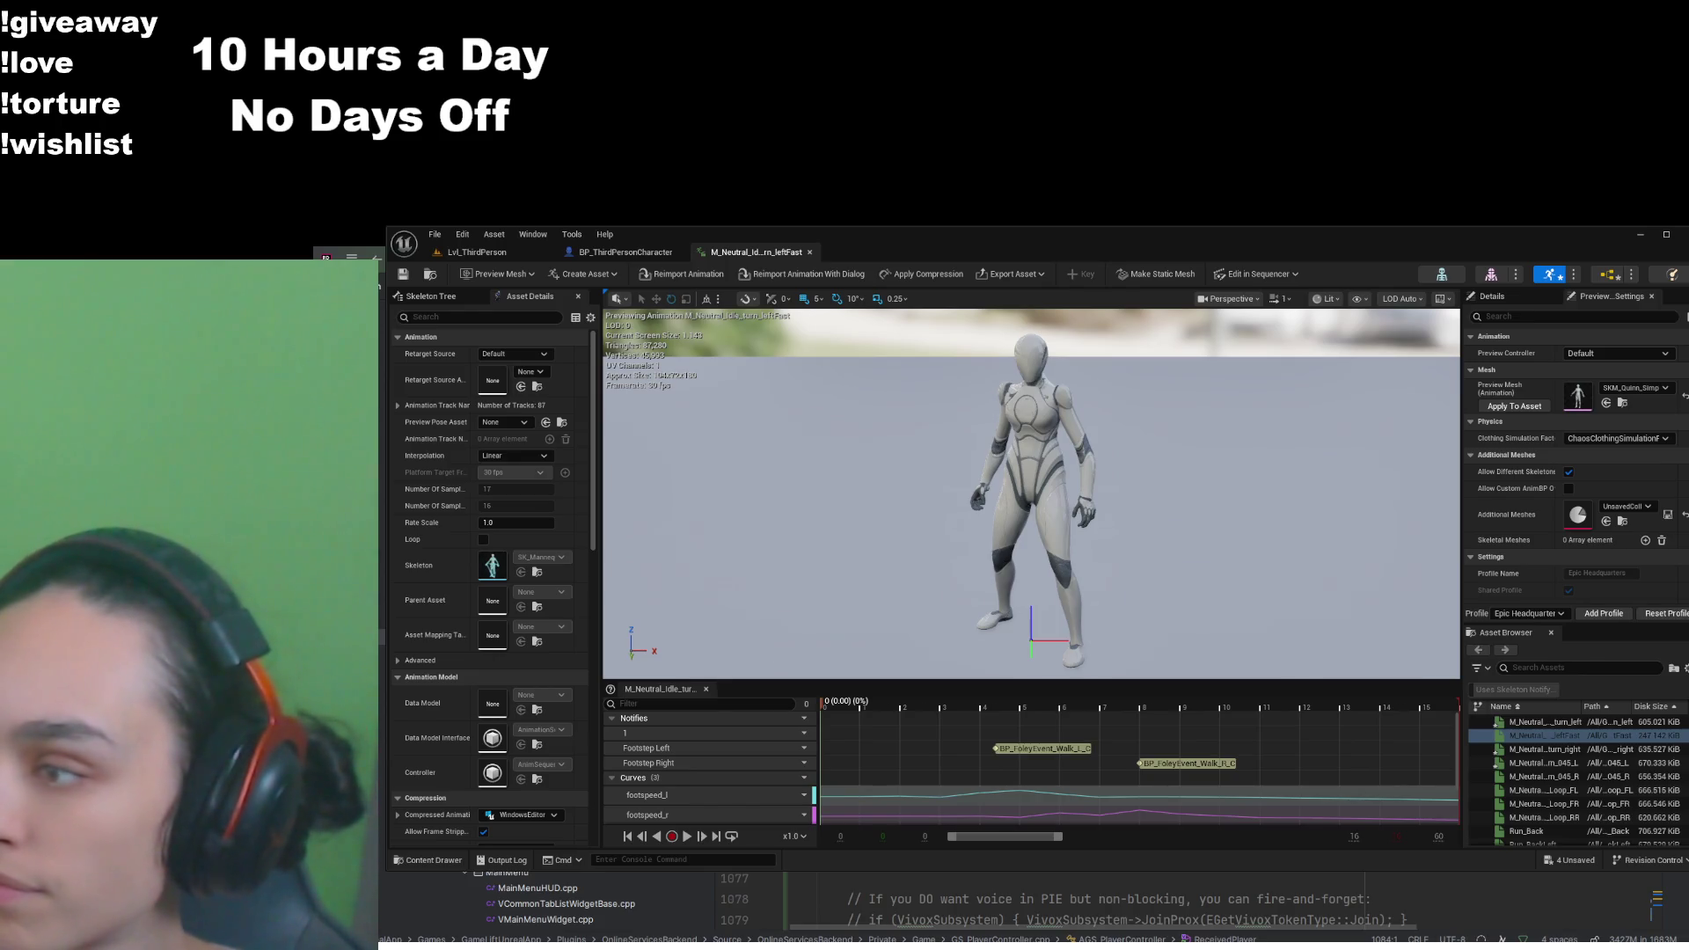
{"action": "left_click", "coordinate": [477, 252]}
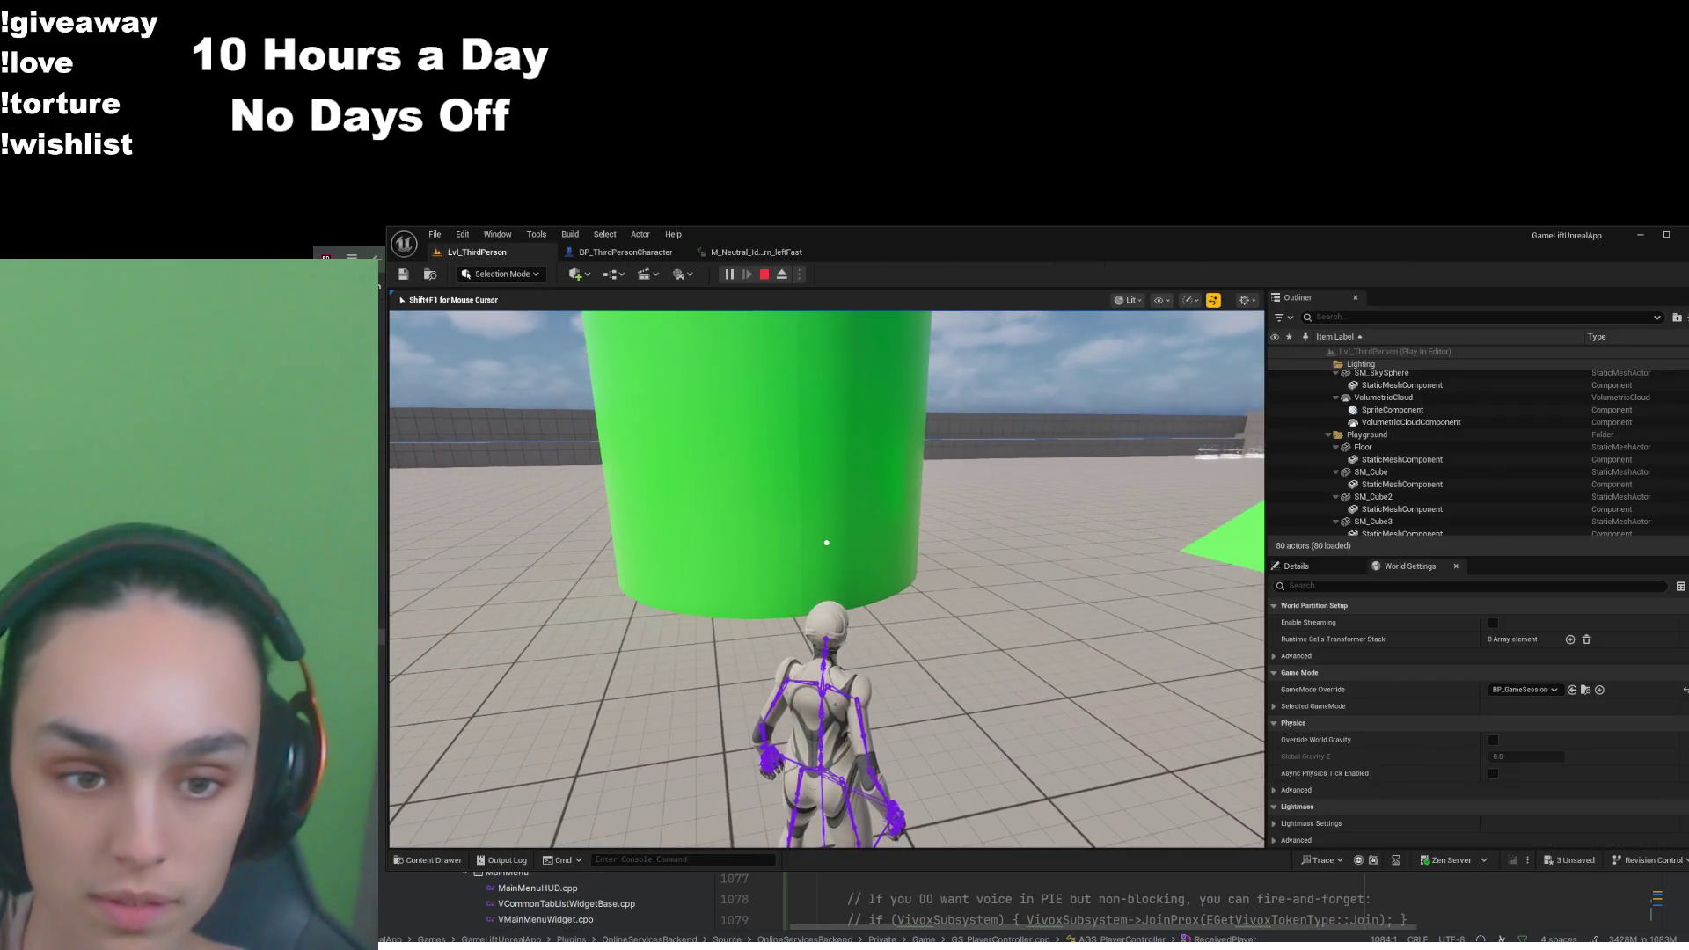
Walk the character forward and turn the camera around it, then stop PIE and view IdleSM
{"action": "key", "text": "w"}
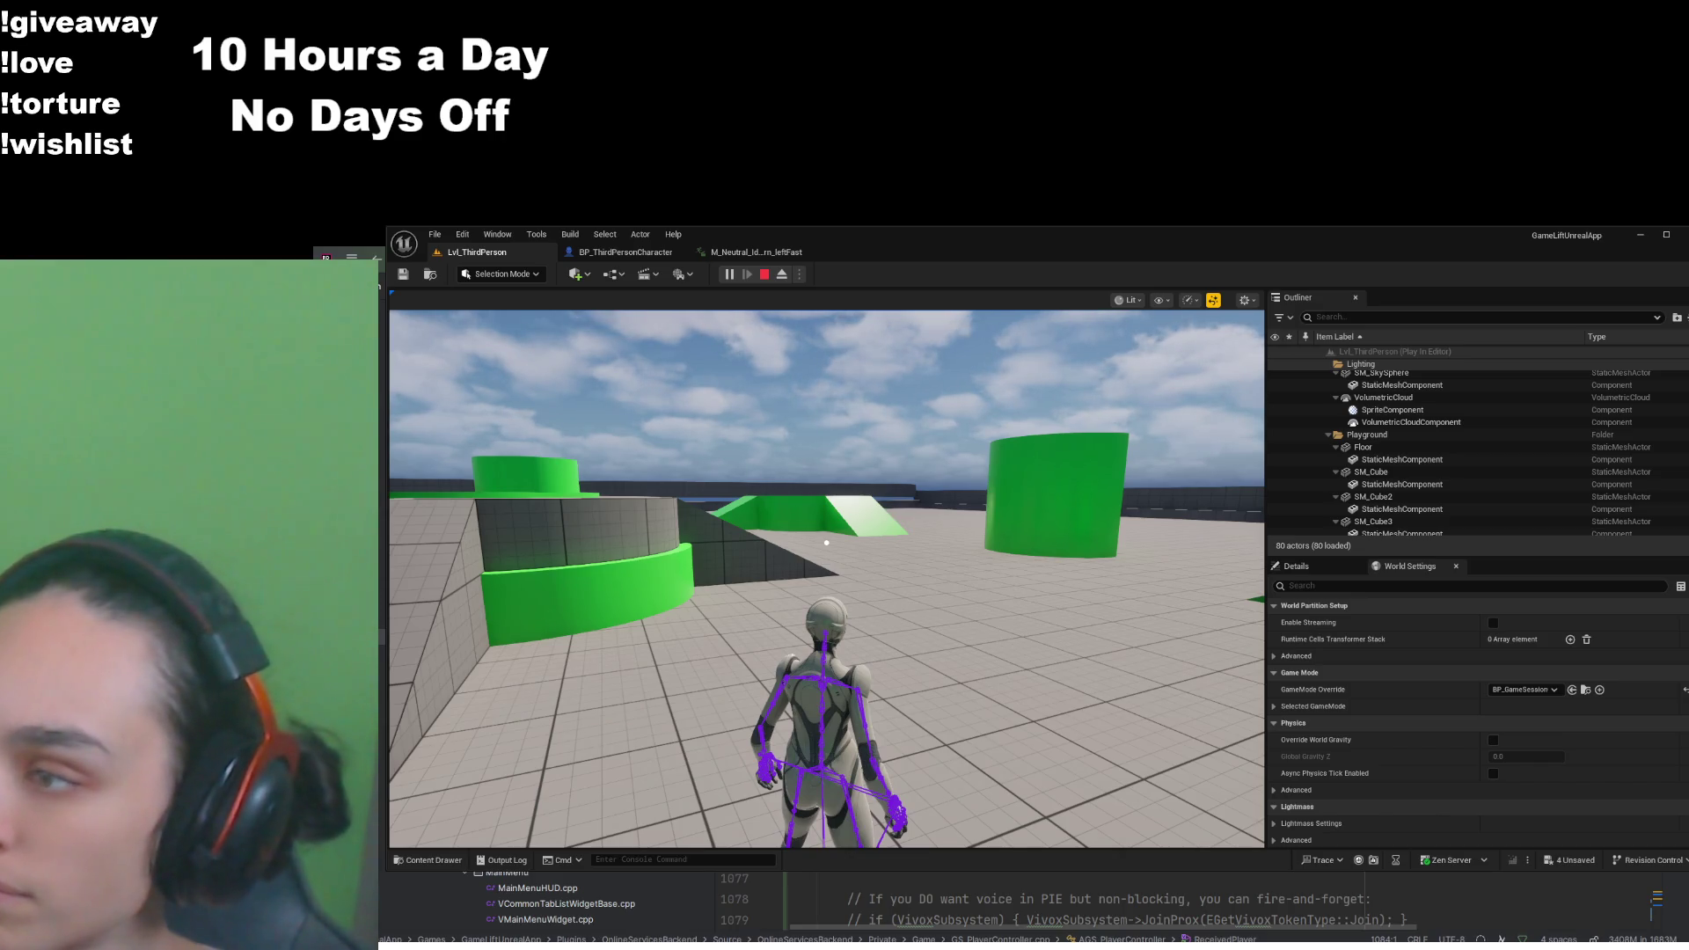
{"action": "left_click", "coordinate": [826, 542]}
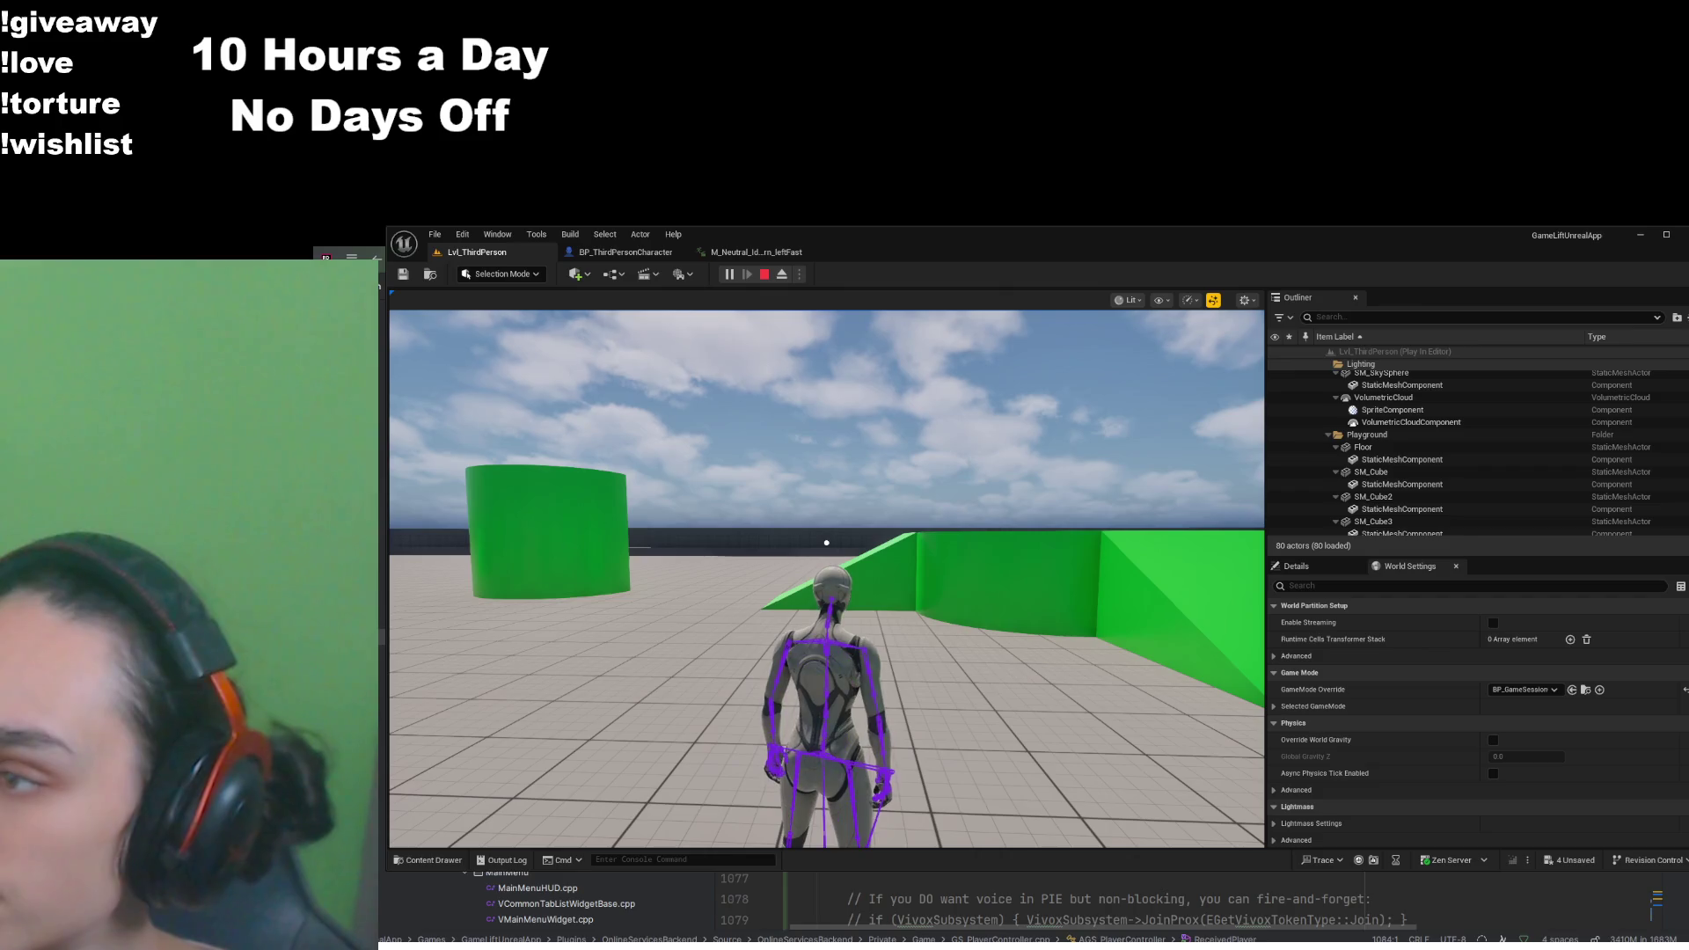
{"action": "left_click", "coordinate": [827, 572]}
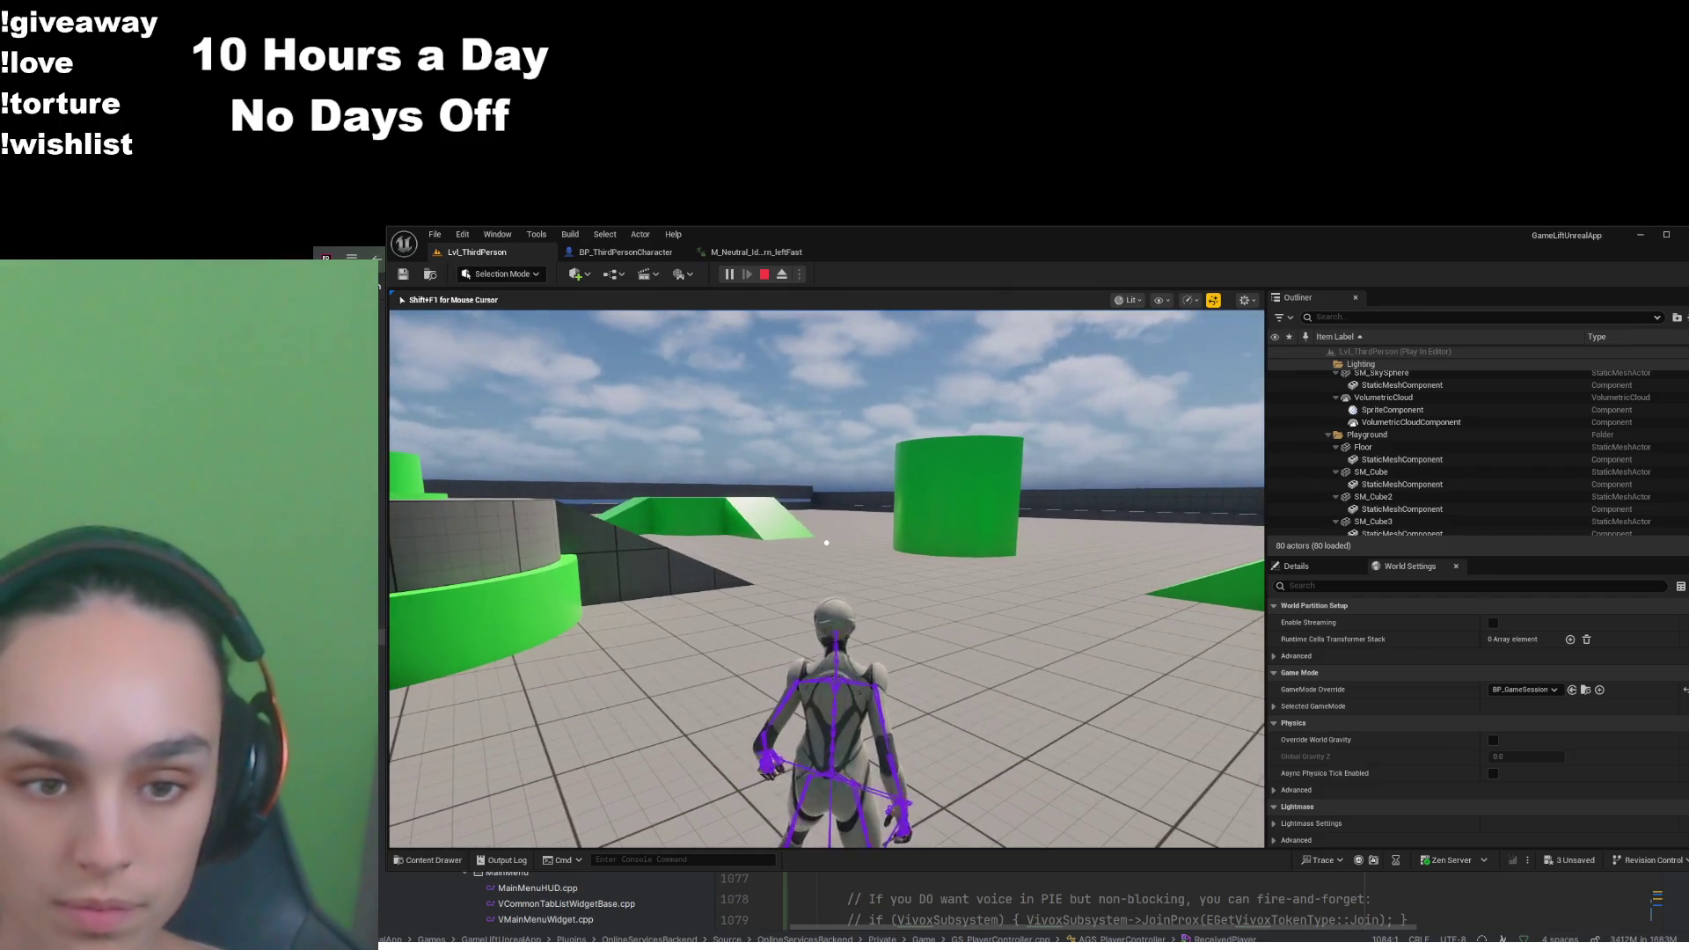
{"action": "mouse_move", "coordinate": [827, 543]}
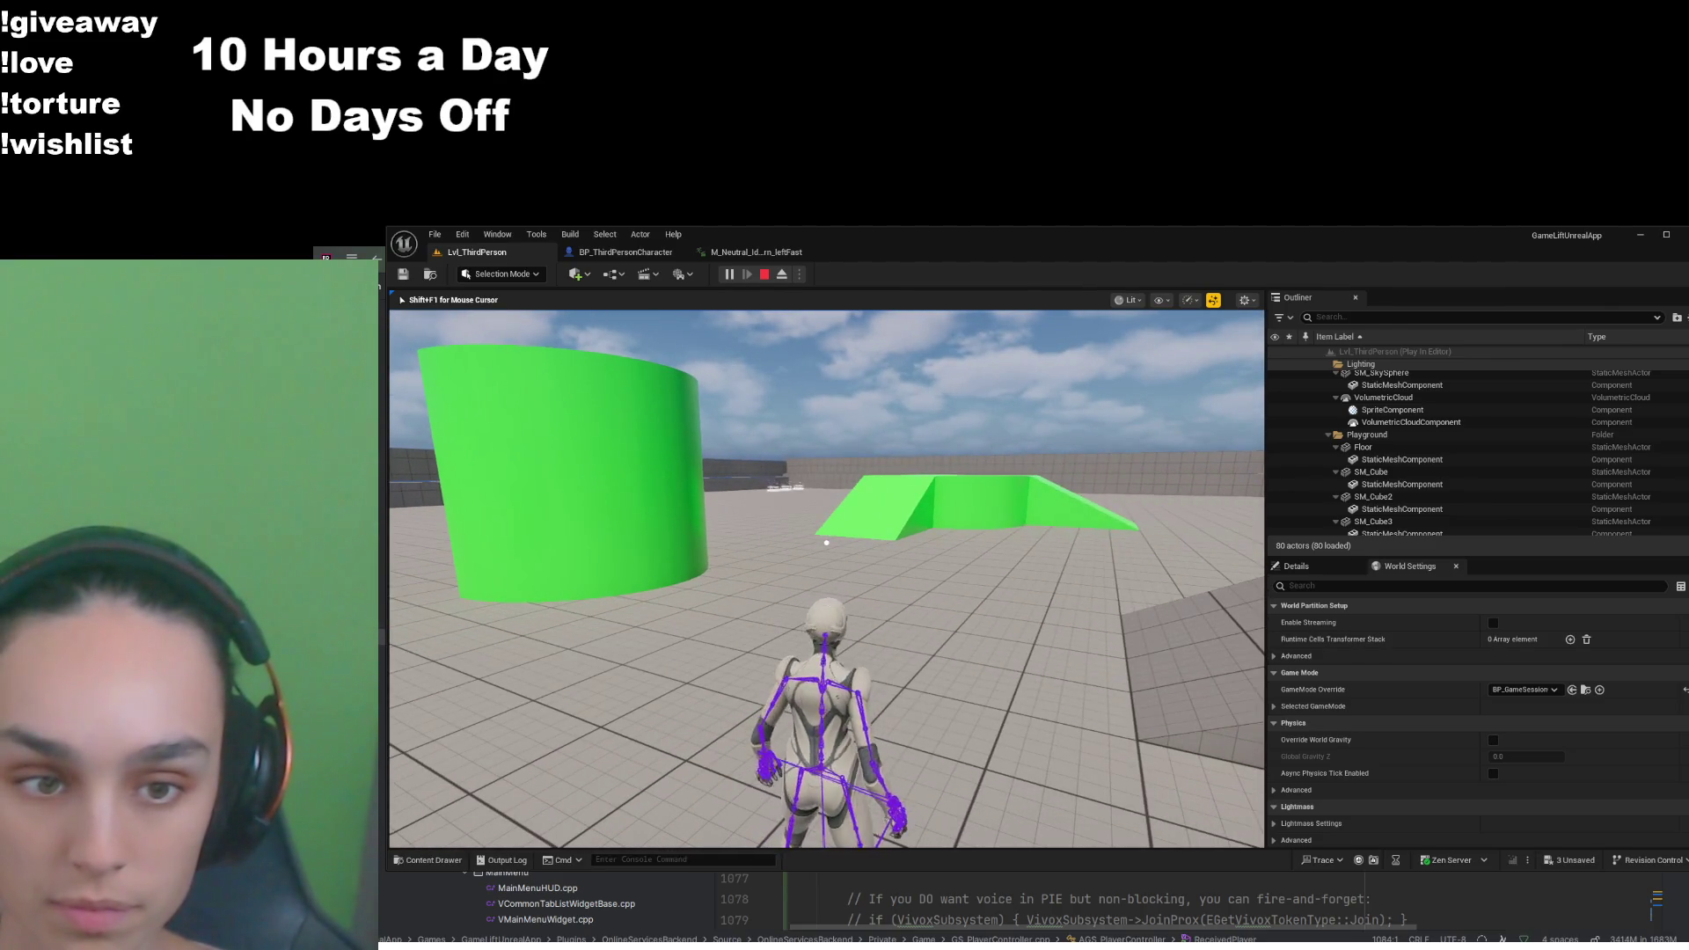
{"action": "key", "text": "Escape"}
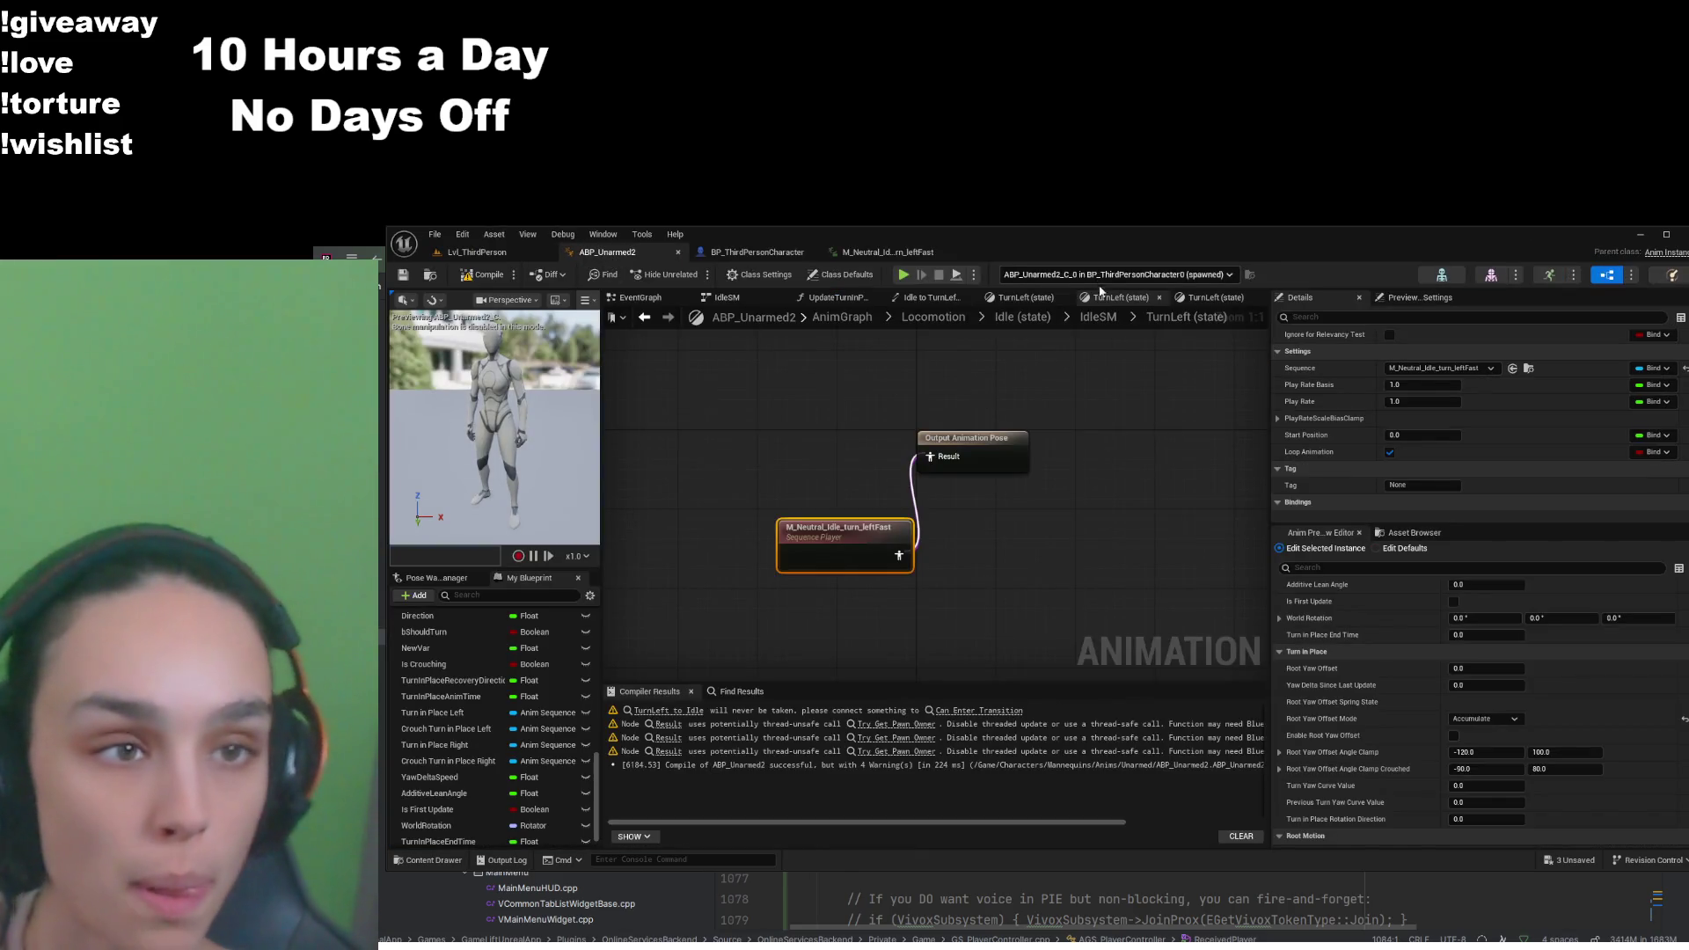
{"action": "left_click", "coordinate": [1111, 318]}
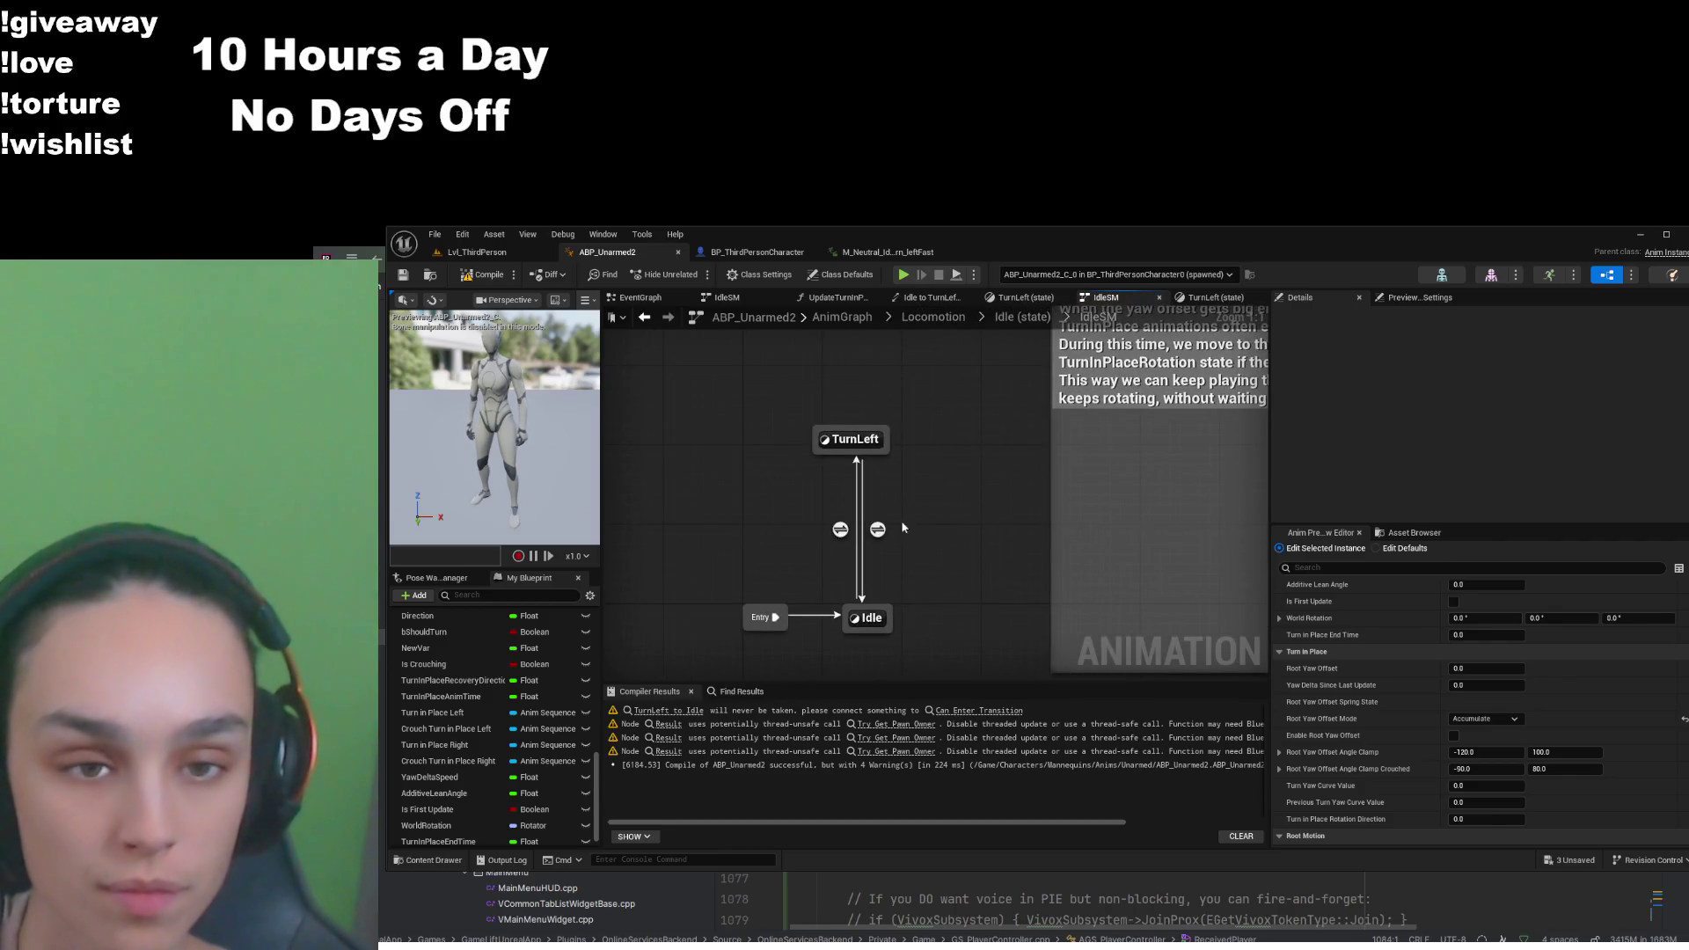
Inspect both TurnLeft to Idle rules, finding the control-to-actor yaw difference greater-than 0.05 check
{"action": "double_click", "coordinate": [878, 530]}
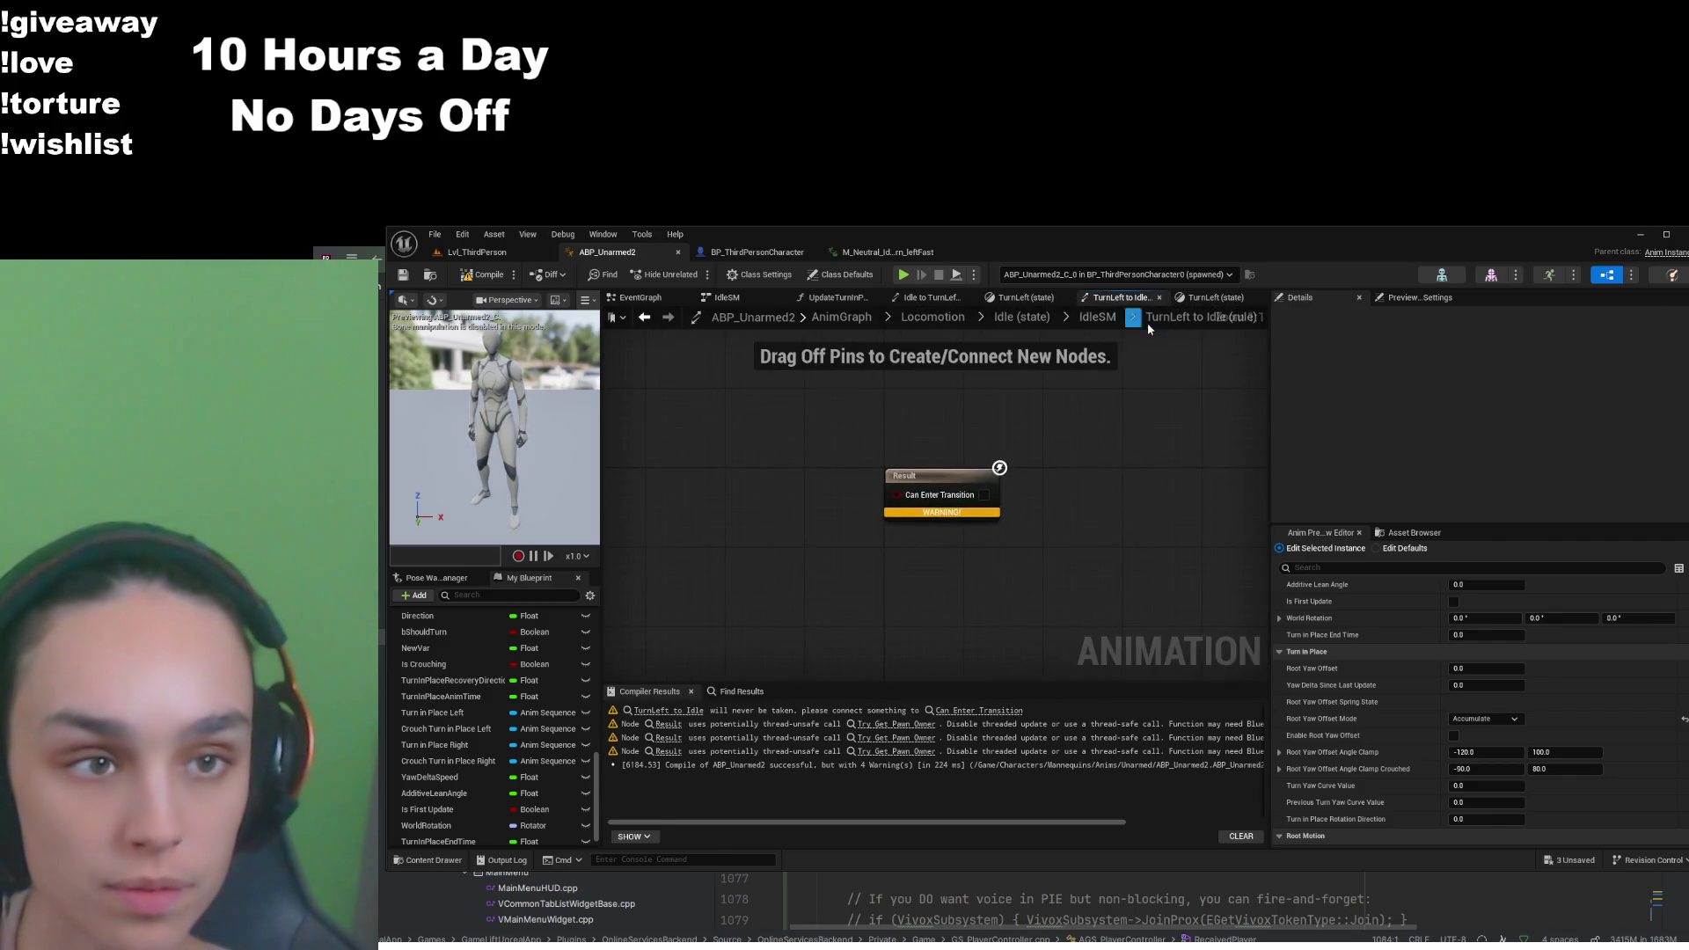
{"action": "left_click", "coordinate": [1114, 319]}
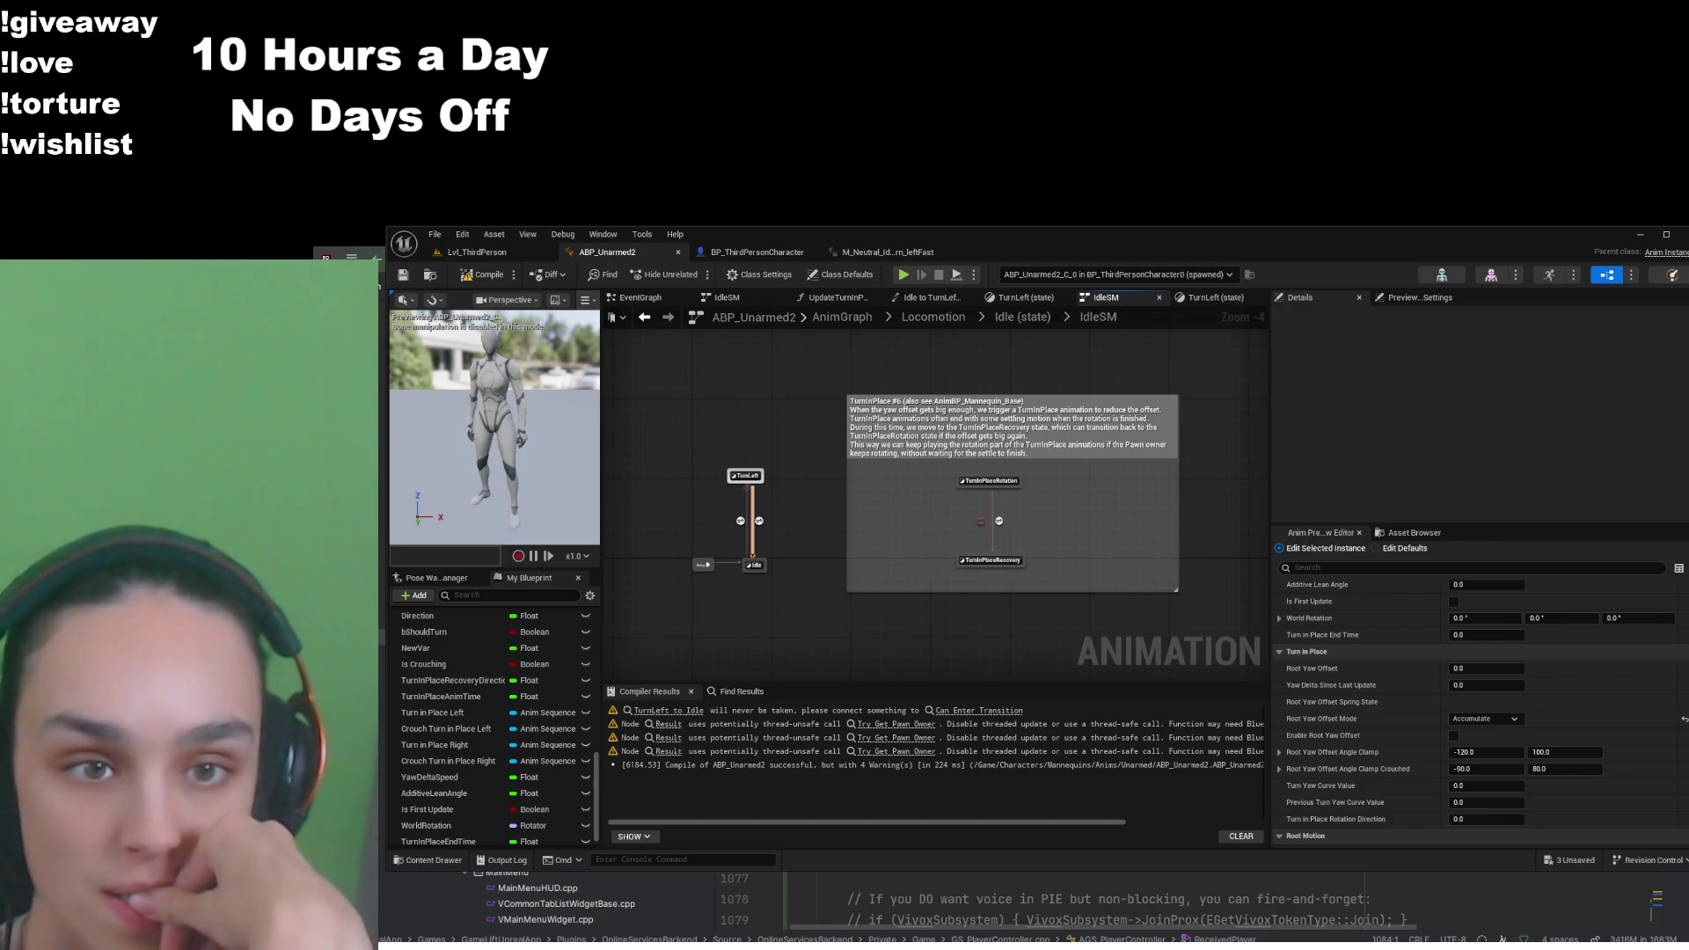
{"action": "double_click", "coordinate": [760, 521]}
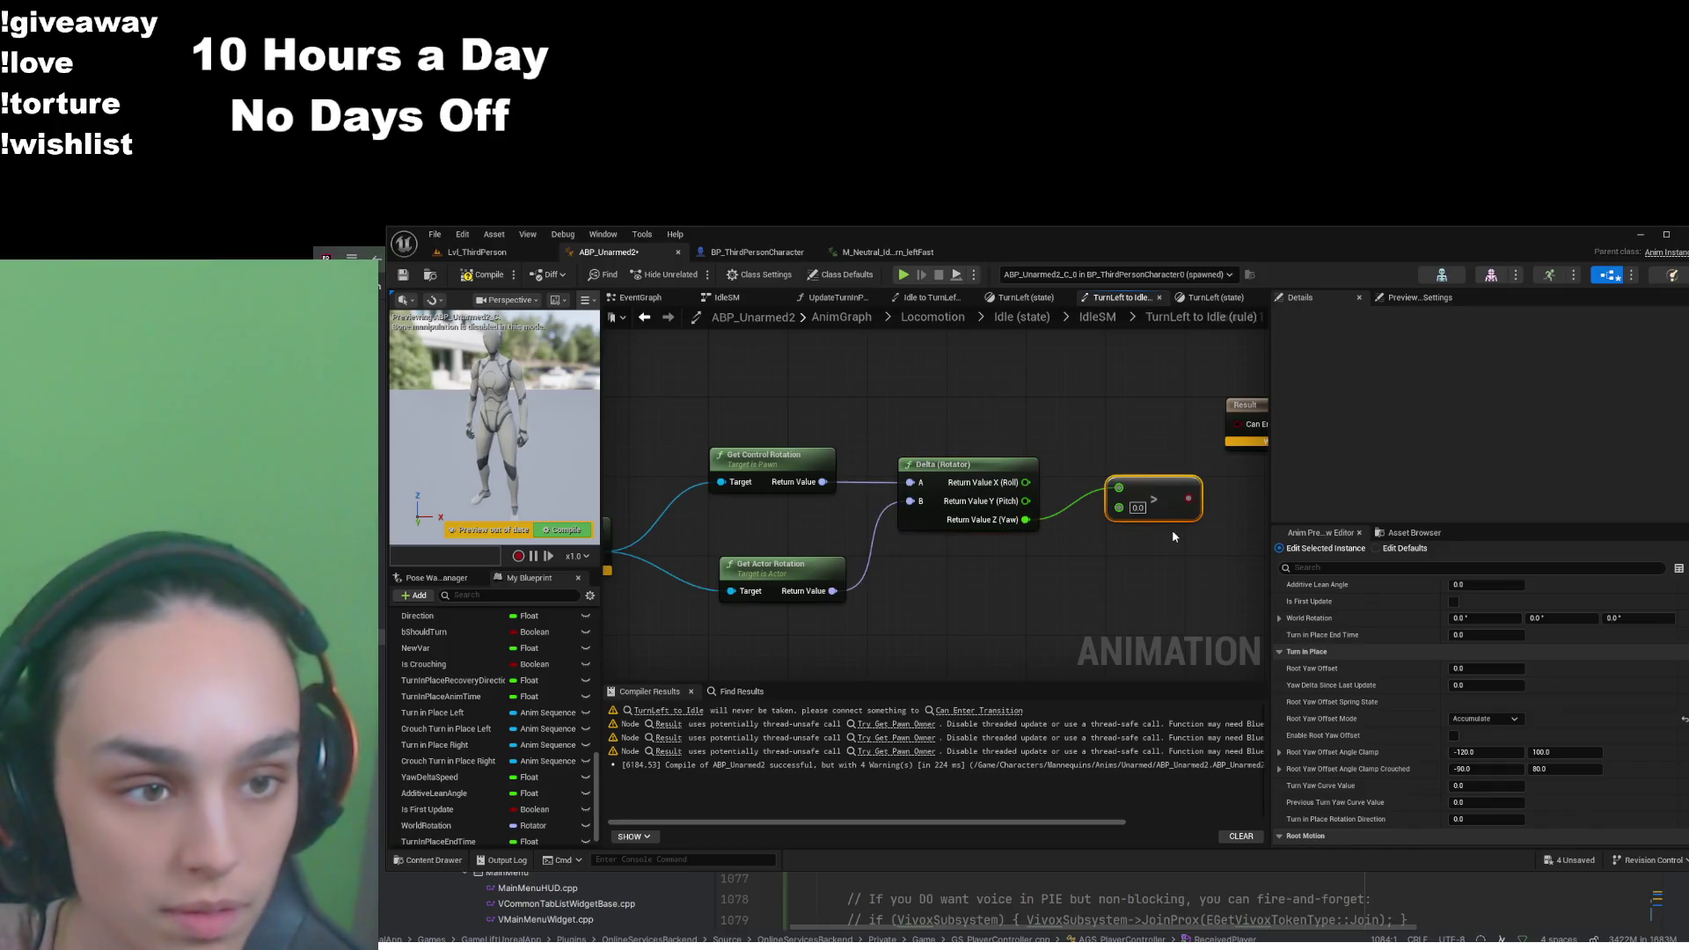
{"action": "left_click", "coordinate": [1175, 552]}
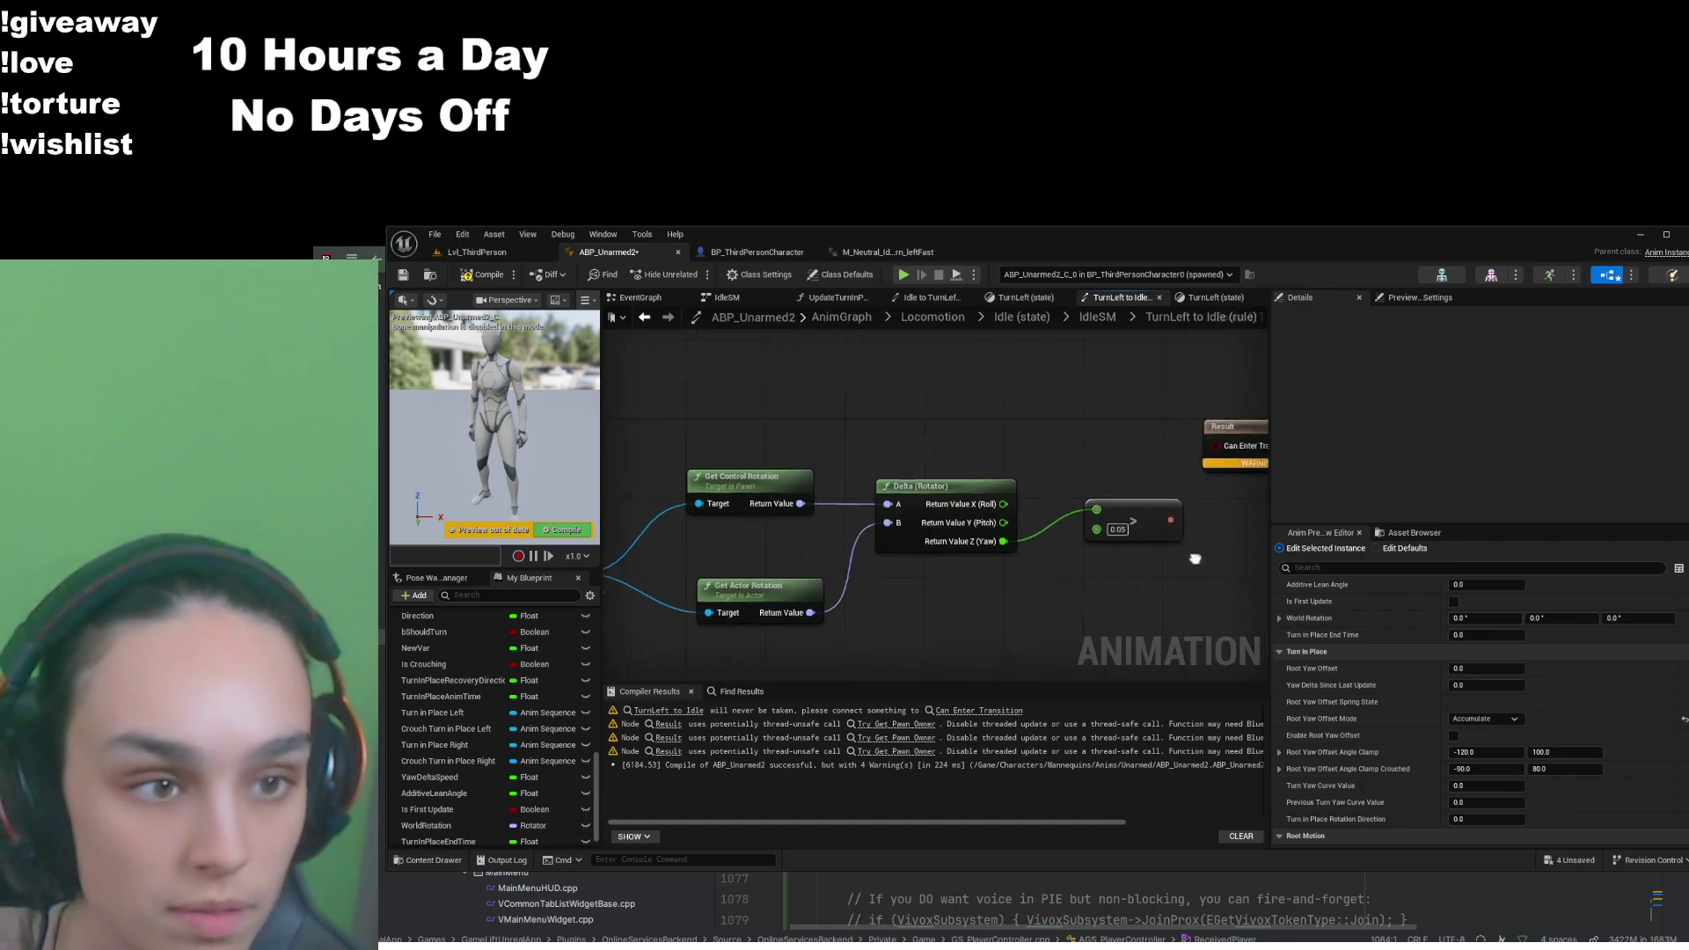